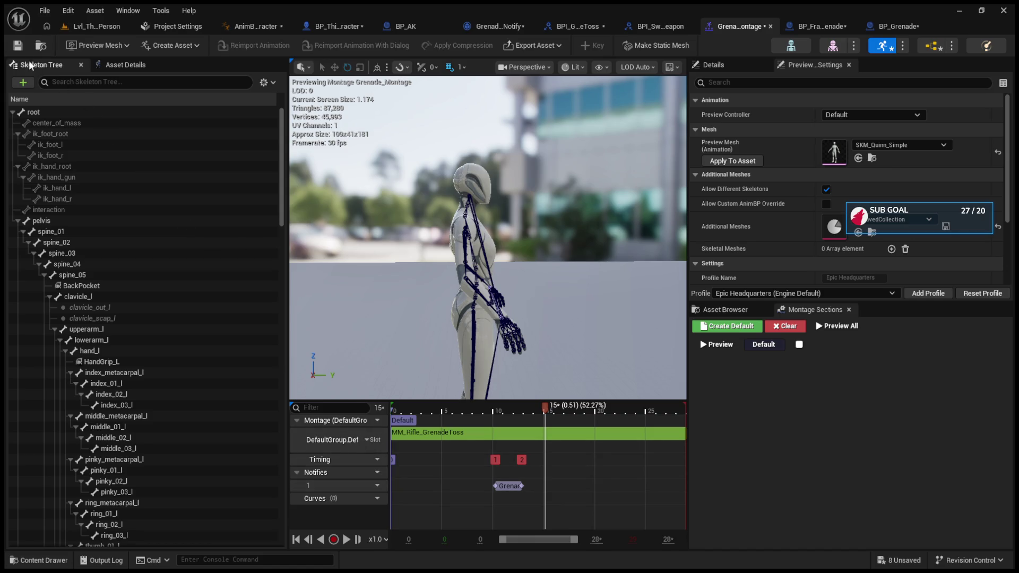
Test-play Lvl_ThirdPerson, firing one shot before stopping
click(95, 26)
click(265, 45)
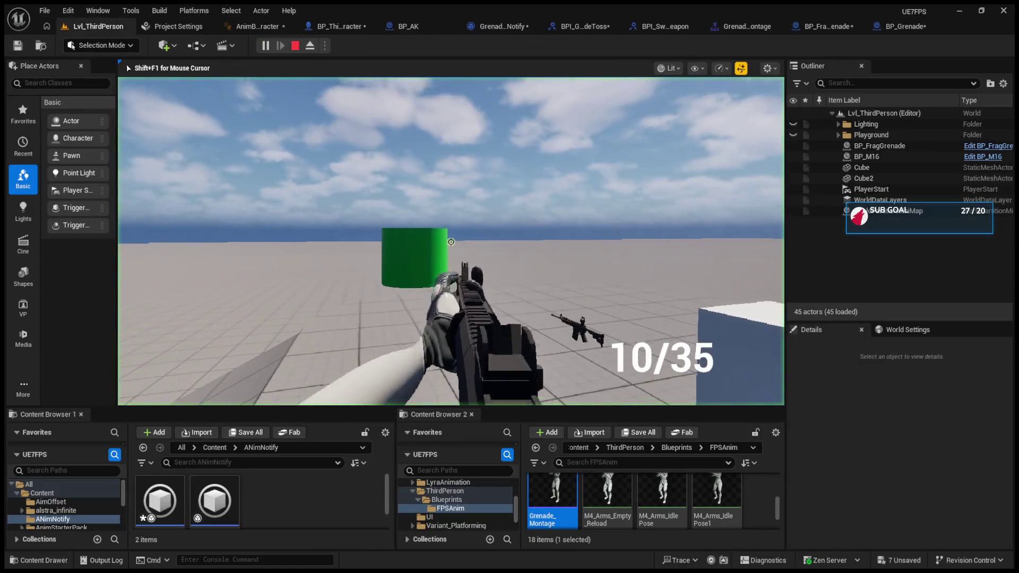
click(451, 242)
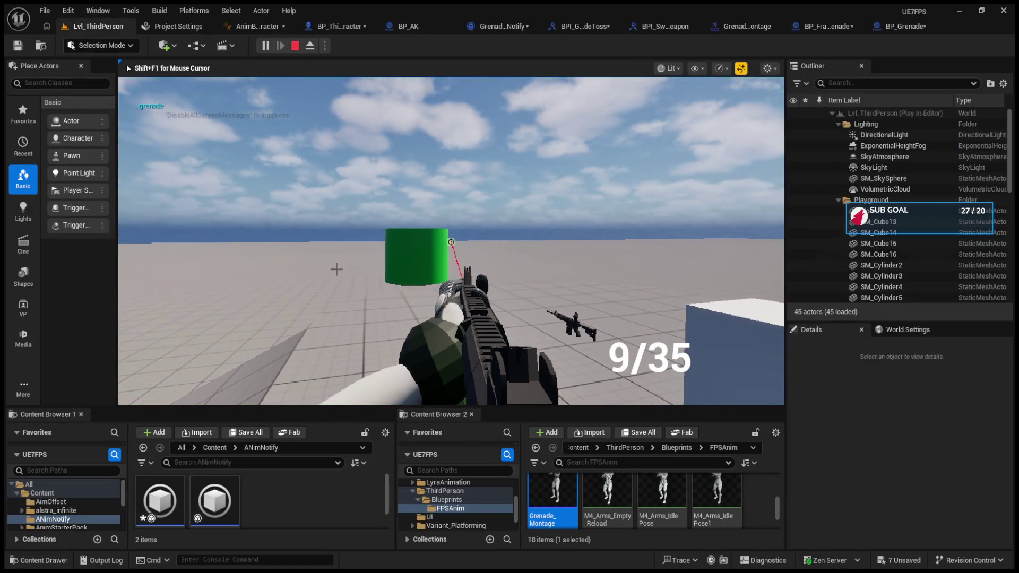
key(Escape)
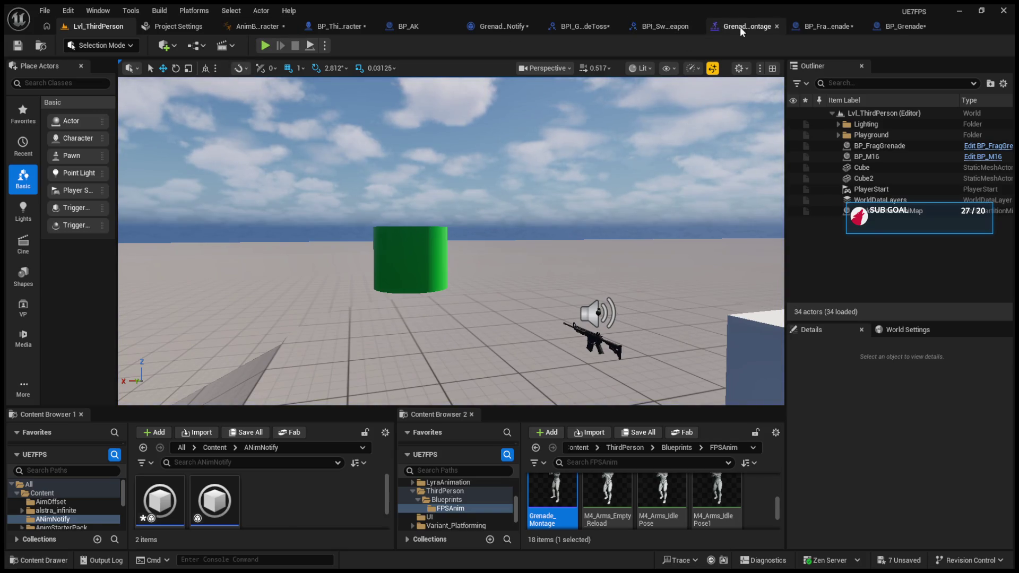
Glance at Grenade_Montage, then test-play again, firing and pressing G to toss a grenade
click(740, 26)
click(94, 26)
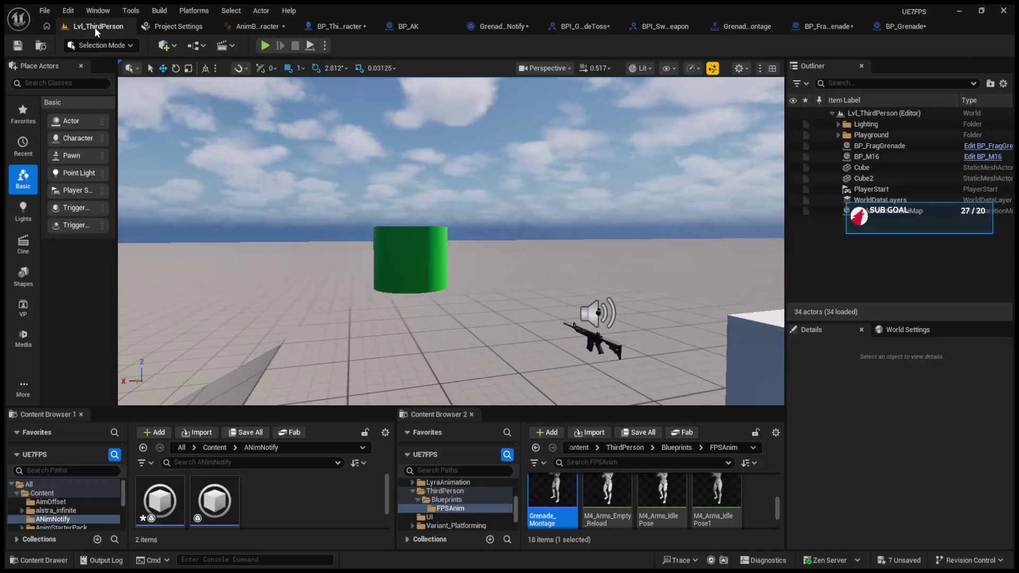
click(265, 45)
click(318, 130)
key(g)
key(Escape)
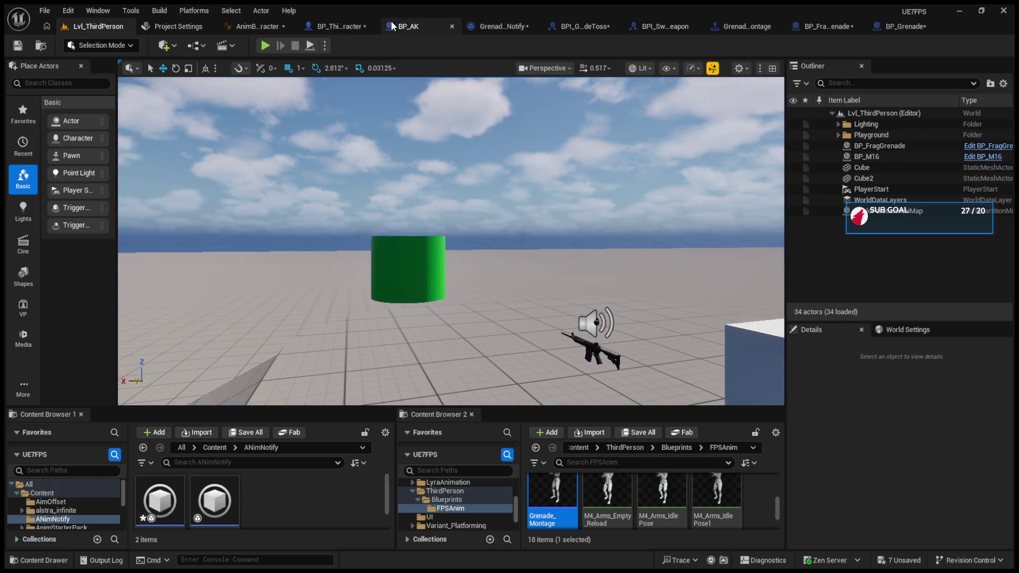
Review the BP_FragGrenade and BP_Grenade blueprints, then come back to Grenade_Montage
click(734, 26)
click(808, 26)
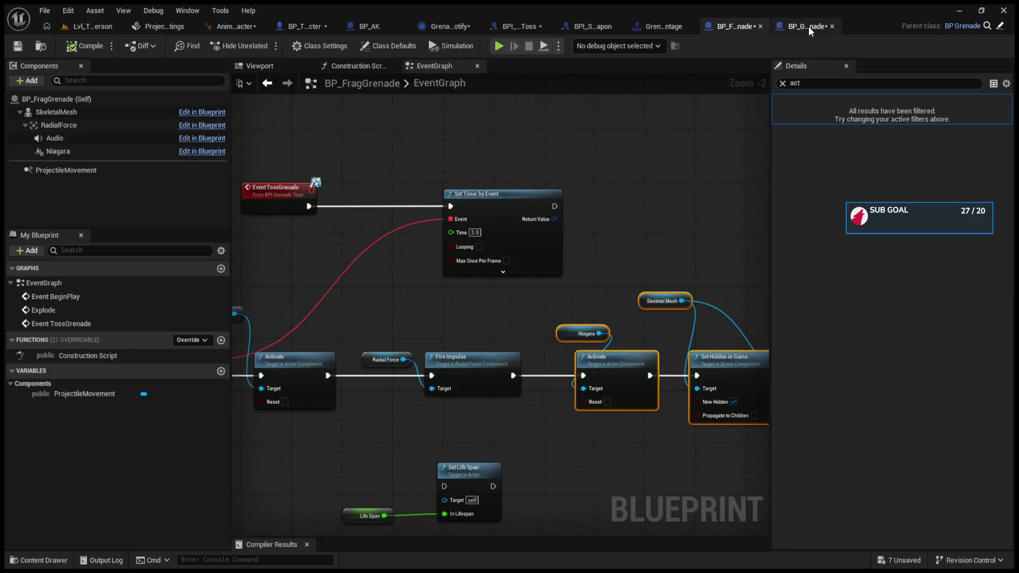
click(804, 26)
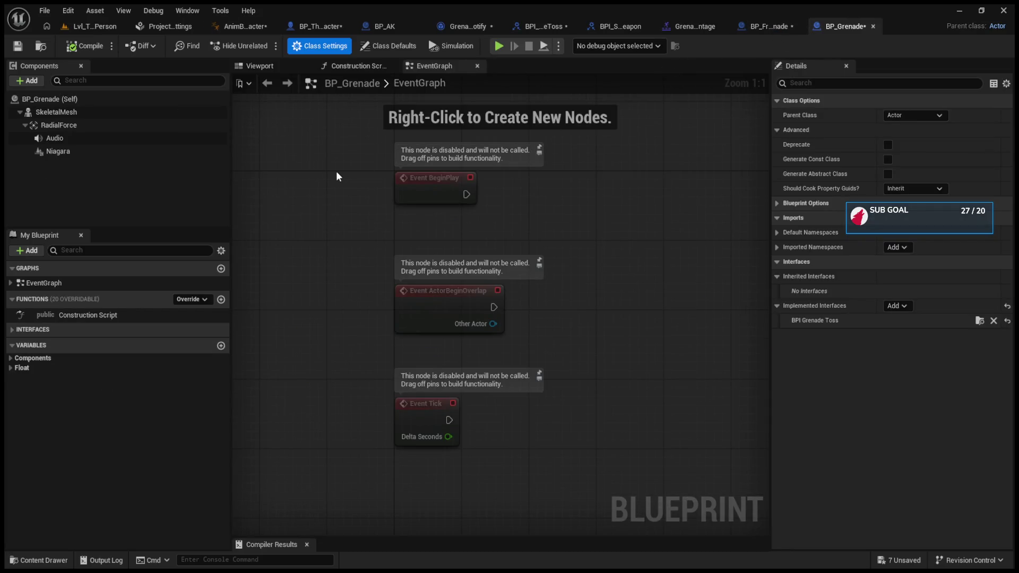
click(767, 27)
click(642, 25)
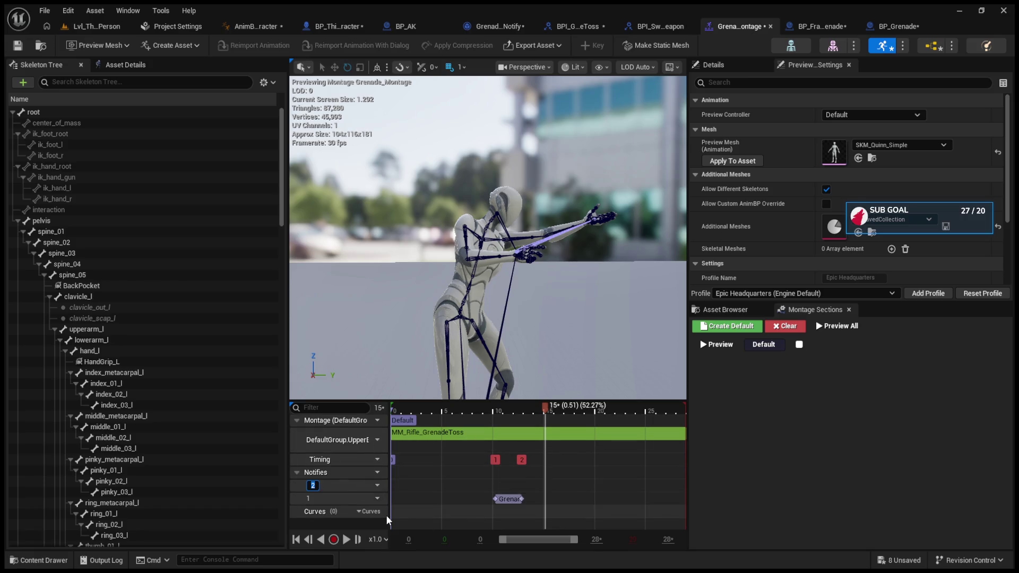
Add a second notify track, move the Grenade notify onto it, and save the montage
click(453, 507)
drag(506, 500, 507, 486)
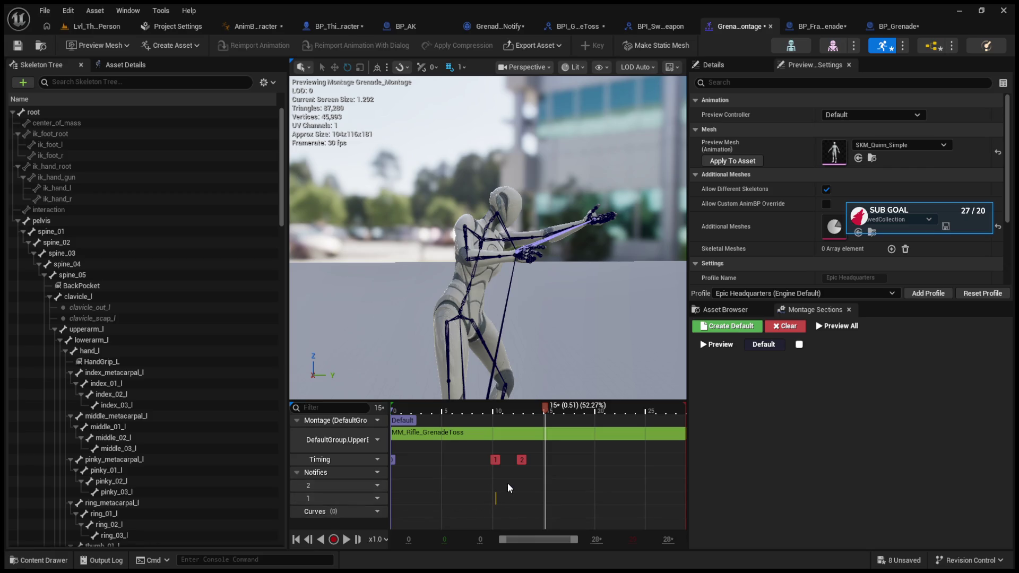
click(19, 46)
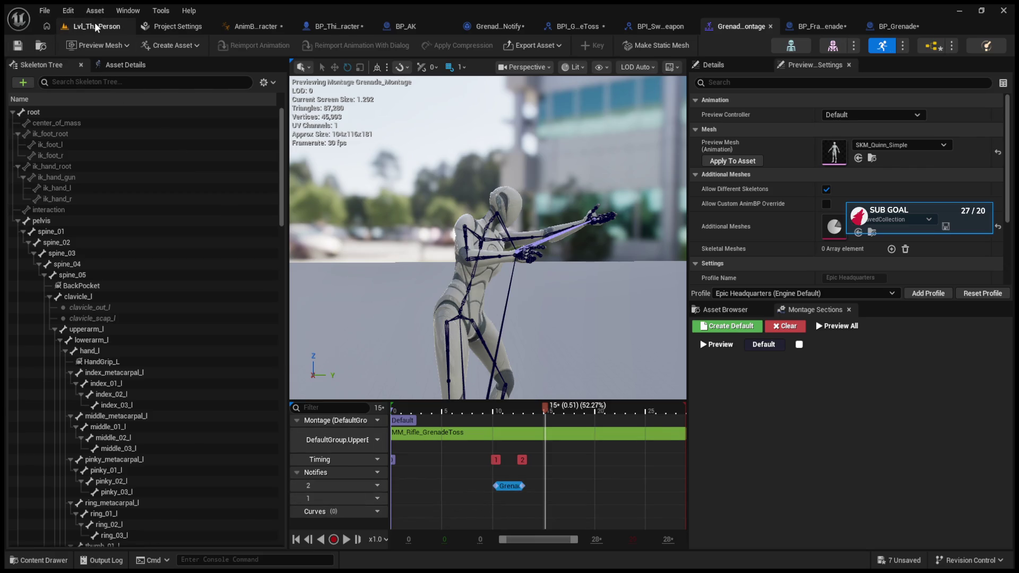
Run a quick test play of Lvl_ThirdPerson
click(96, 26)
click(266, 46)
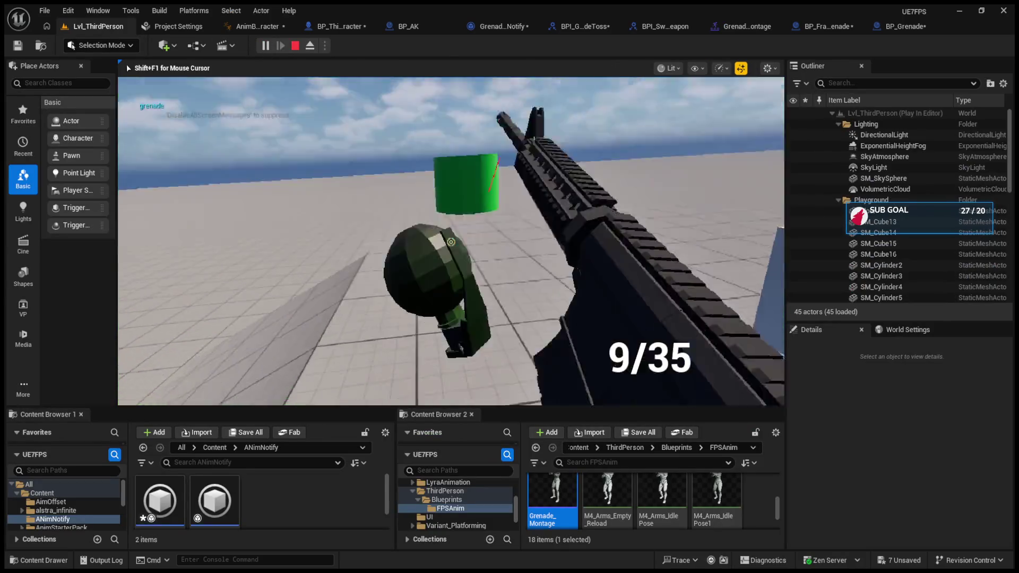
key(Escape)
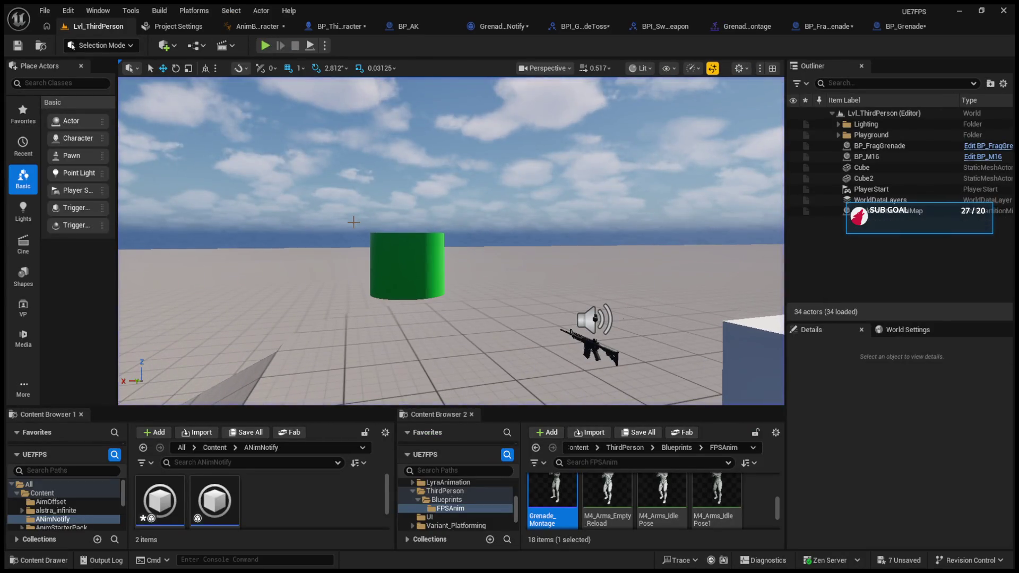
In BP_ThirdPersonCharacter's EventGraph, wire the grenade input's Triggered pin to Print String
click(512, 27)
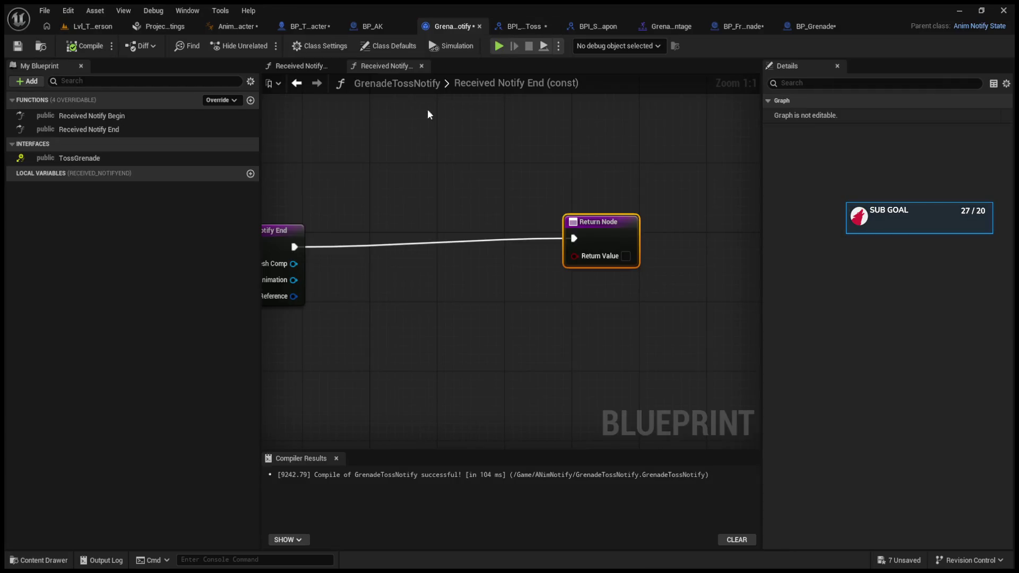
click(279, 28)
drag(438, 227, 658, 248)
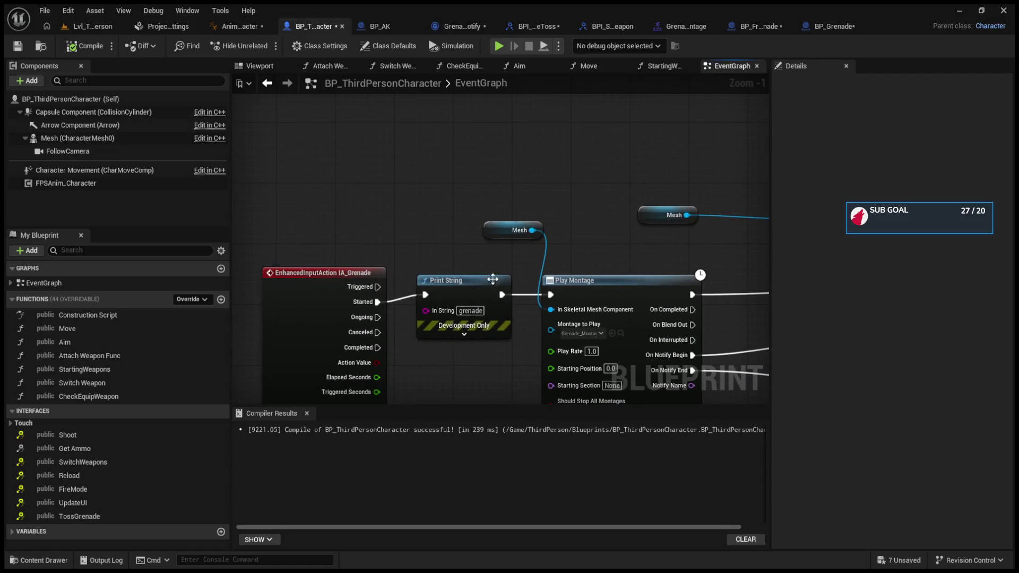
drag(380, 286, 380, 287)
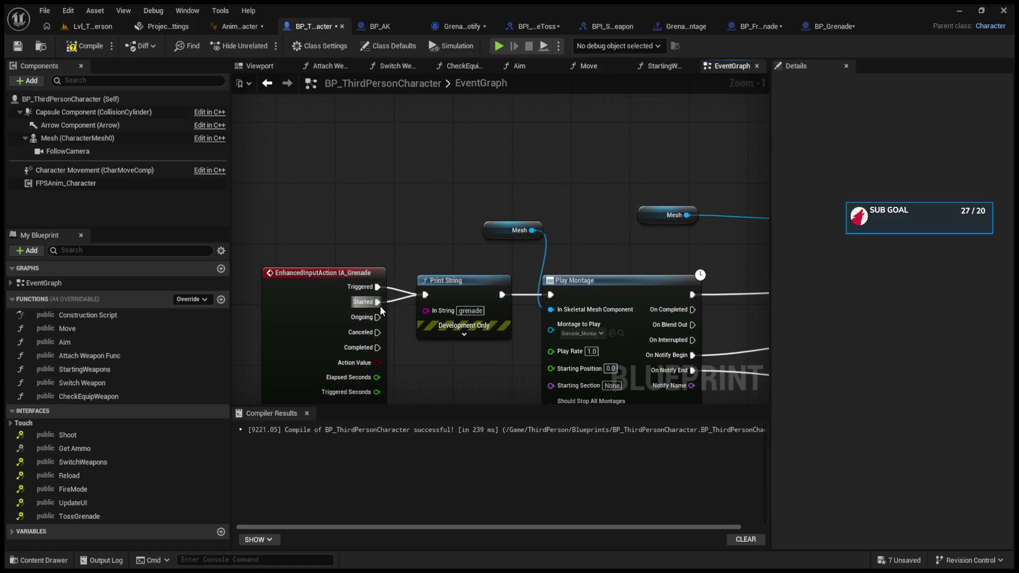
Test-play the level, firing and tossing a grenade with G
click(86, 24)
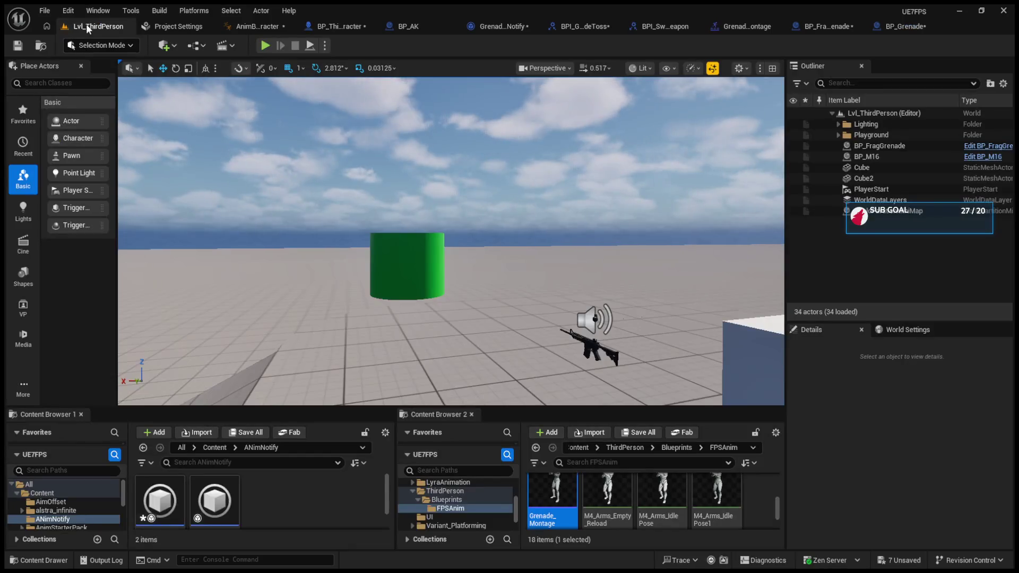
click(266, 46)
click(451, 242)
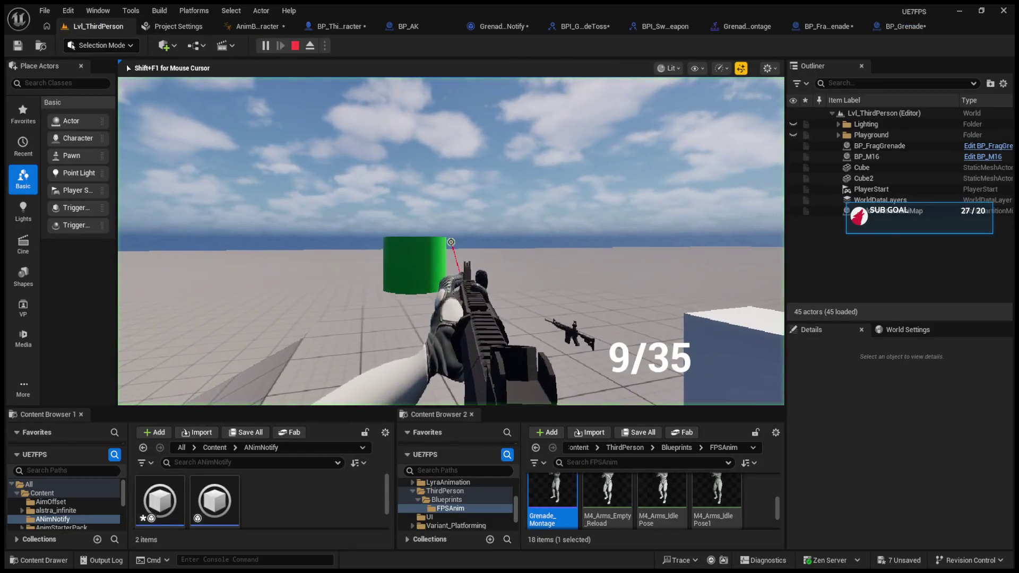
key(g)
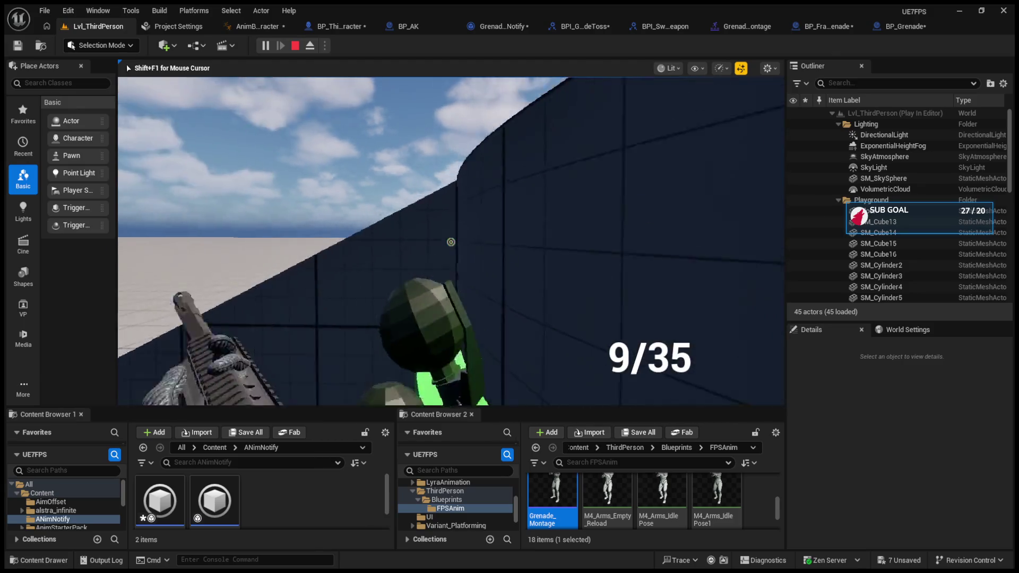
key(Escape)
Break the Triggered-to-Print String wire, inspect the Play Montage and SpawnActor nodes, and compile
click(332, 28)
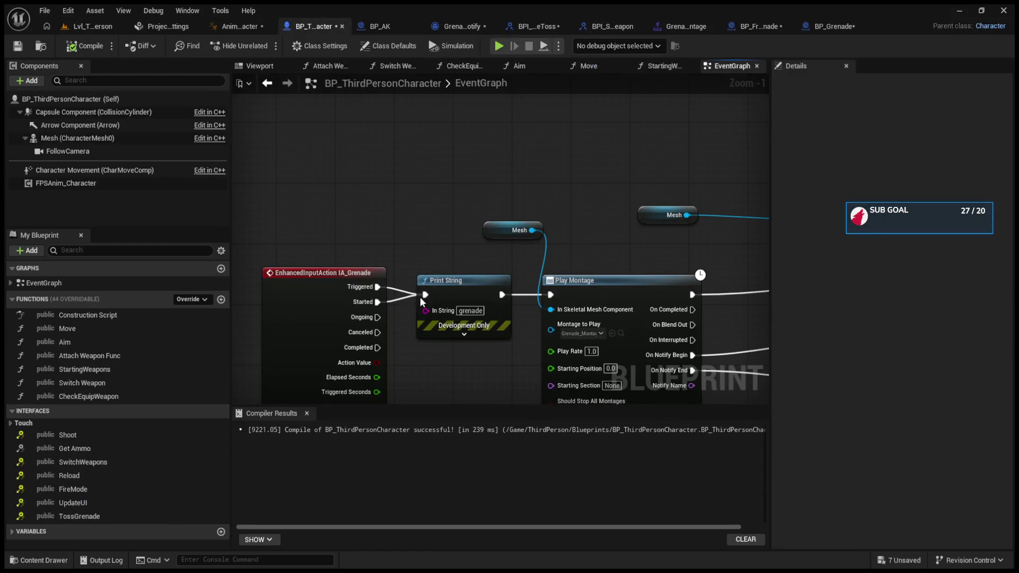
alt+click(378, 286)
mouse_move(497, 241)
mouse_down()
mouse_move(419, 268)
mouse_move(283, 195)
mouse_move(443, 218)
mouse_up()
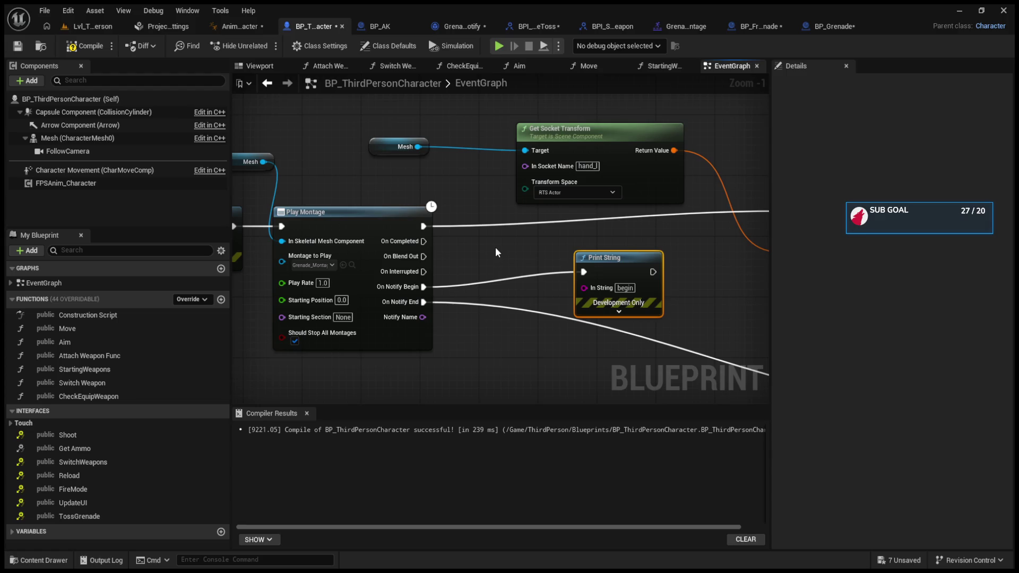
mouse_move(534, 247)
mouse_down()
mouse_move(381, 246)
mouse_move(450, 246)
mouse_up()
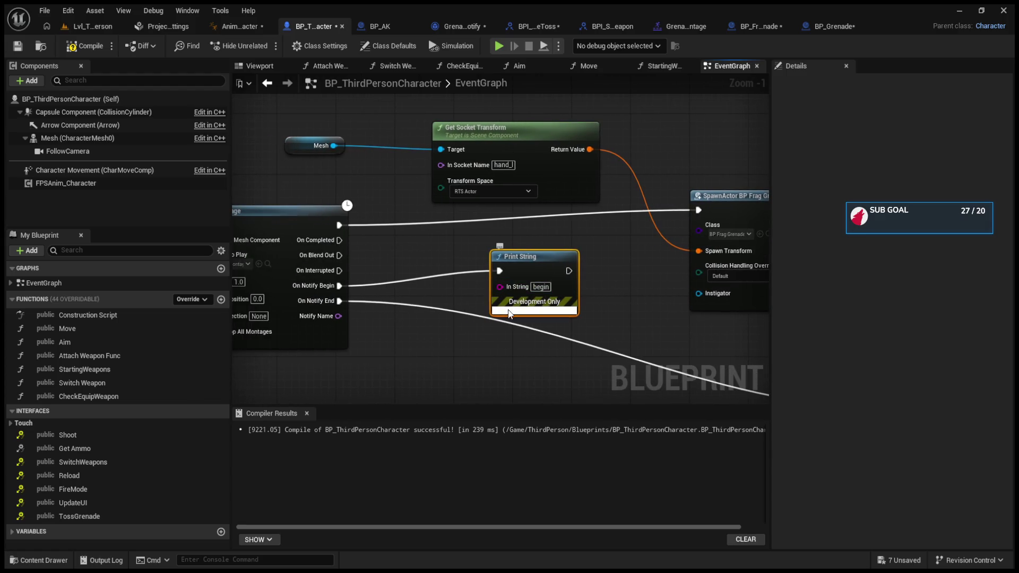
click(535, 310)
click(515, 394)
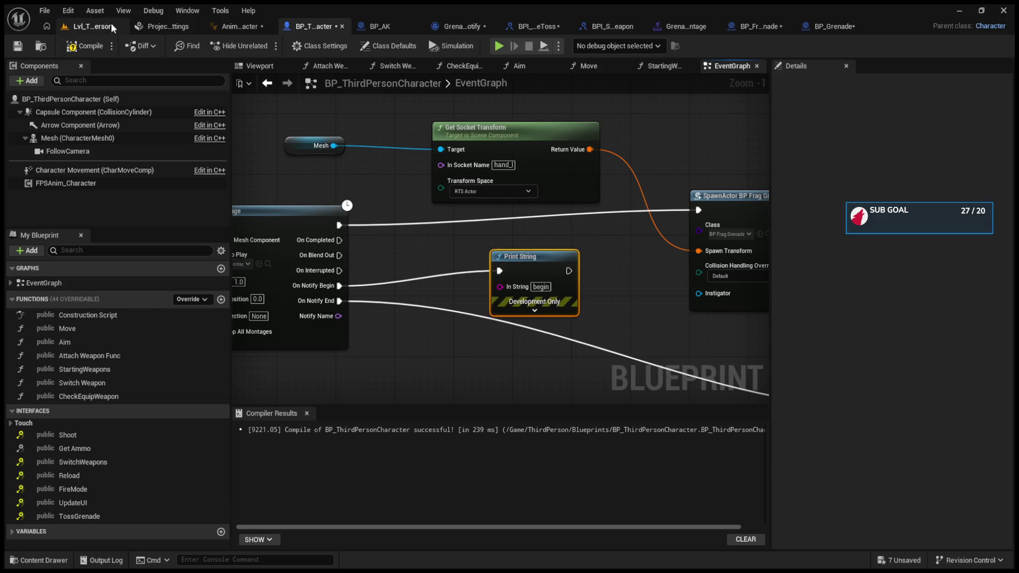
click(99, 46)
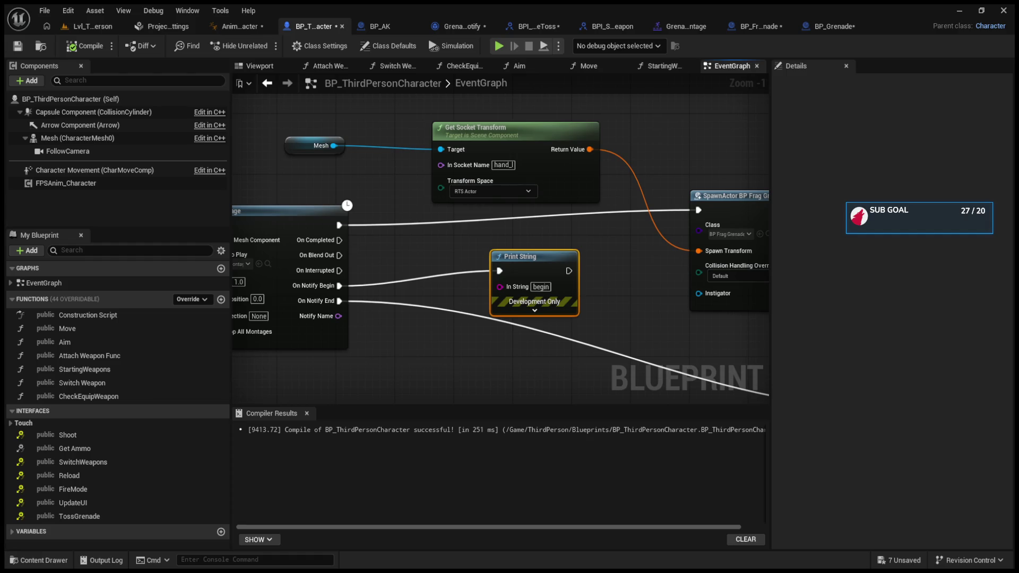
Inspect the Received Notify End override in the GrenadeTossNotify graph
click(364, 27)
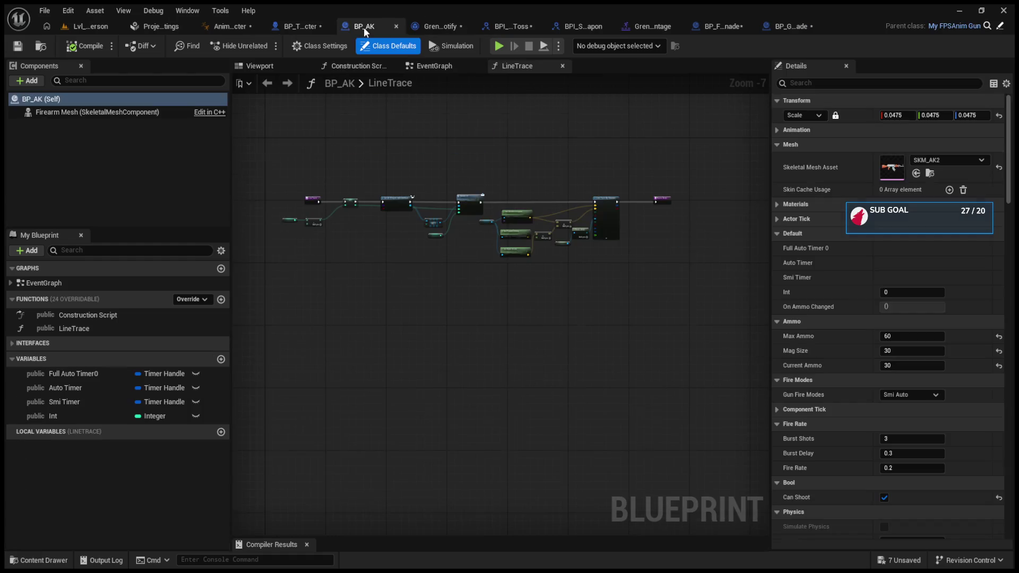
click(435, 25)
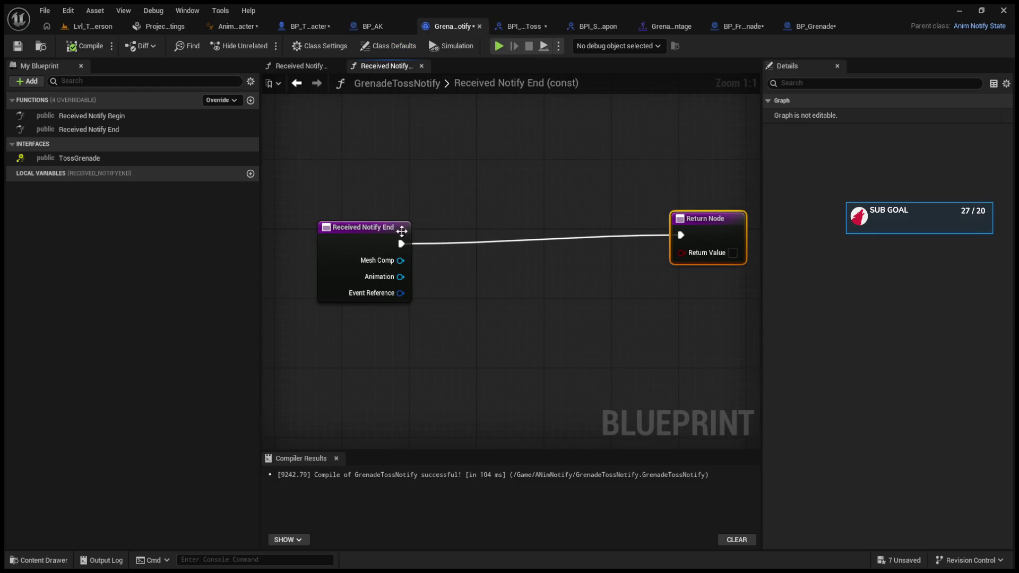
click(376, 233)
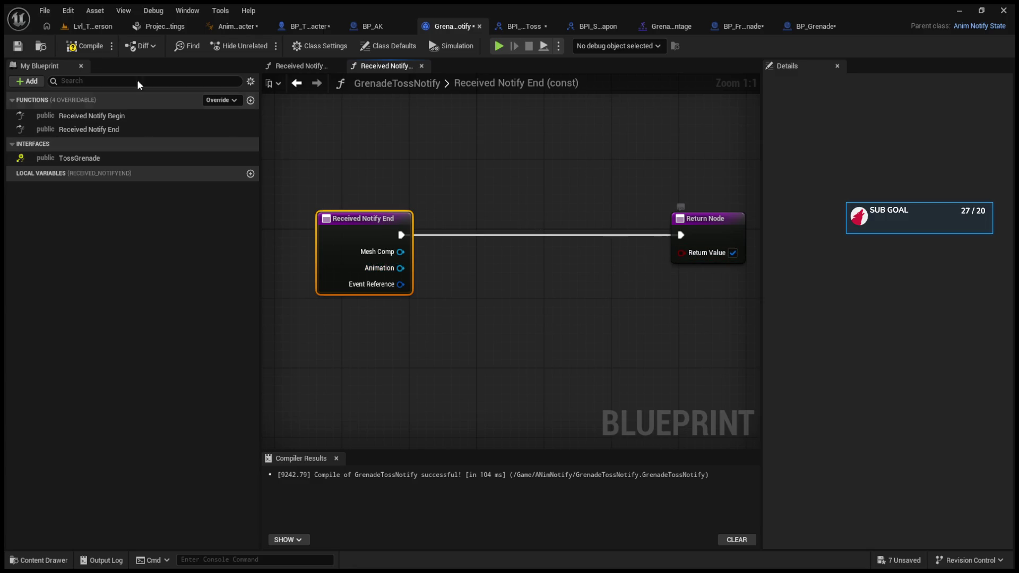
Test-play Lvl_ThirdPerson with the grenade key, release the mouse, and return to BP_AK
click(94, 28)
click(266, 48)
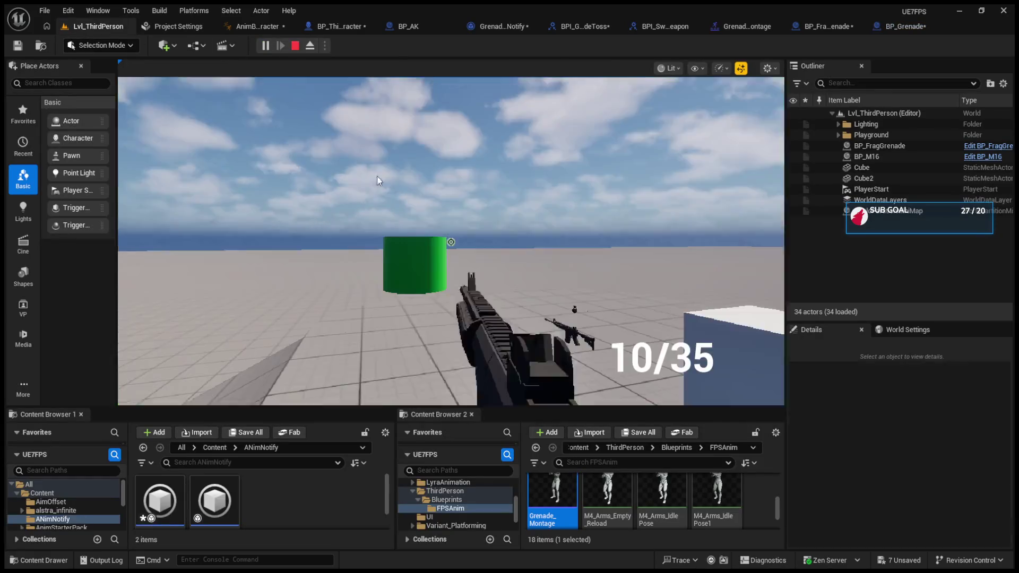
key(g)
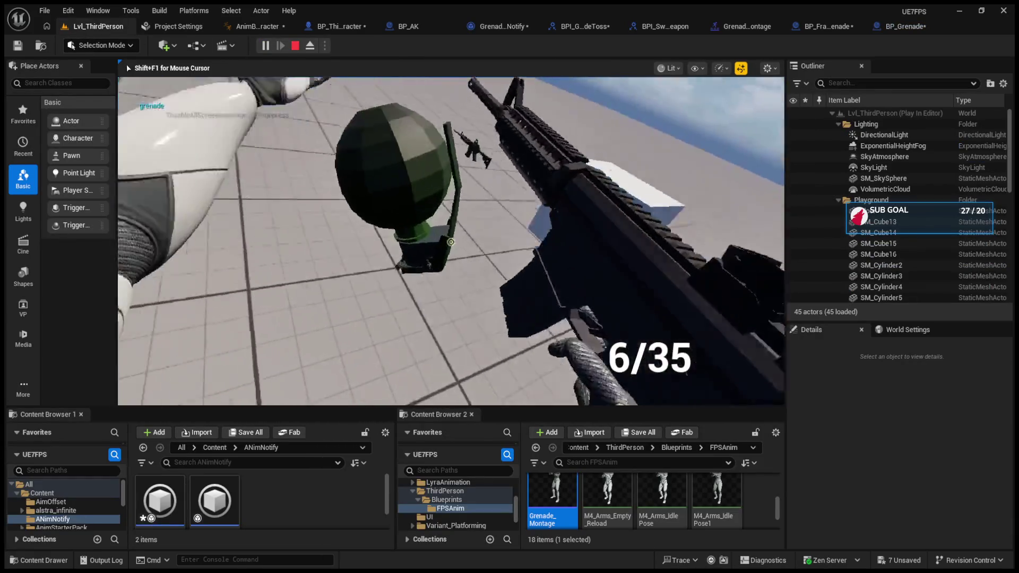
key(shift+F1)
click(410, 26)
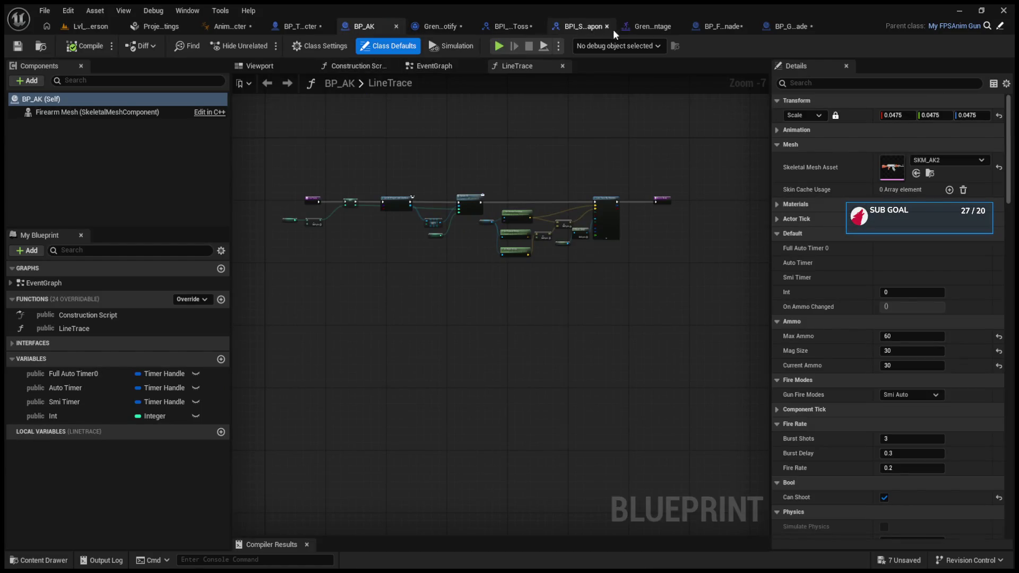
Add a Print String 'Hello' after the SET Is Switching node in BP_ThirdPersonCharacter
click(297, 27)
scroll(352, 162, down, 5)
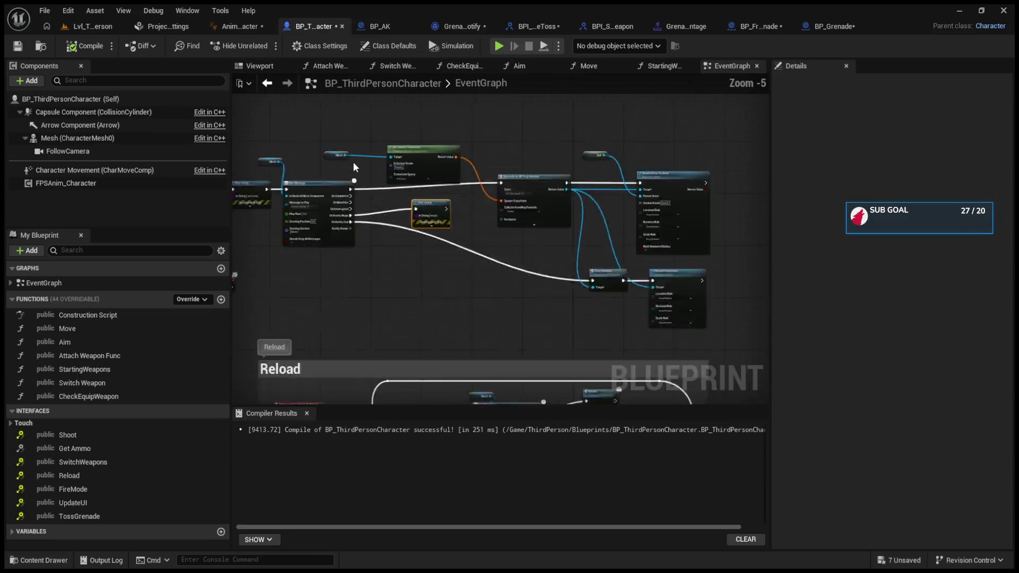
scroll(493, 289, up, 5)
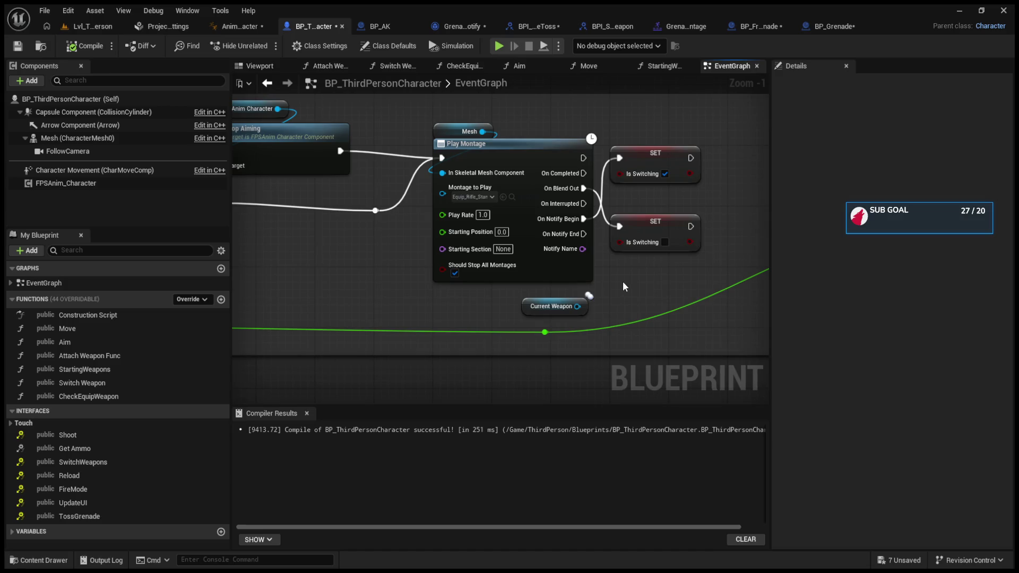
drag(622, 281, 490, 330)
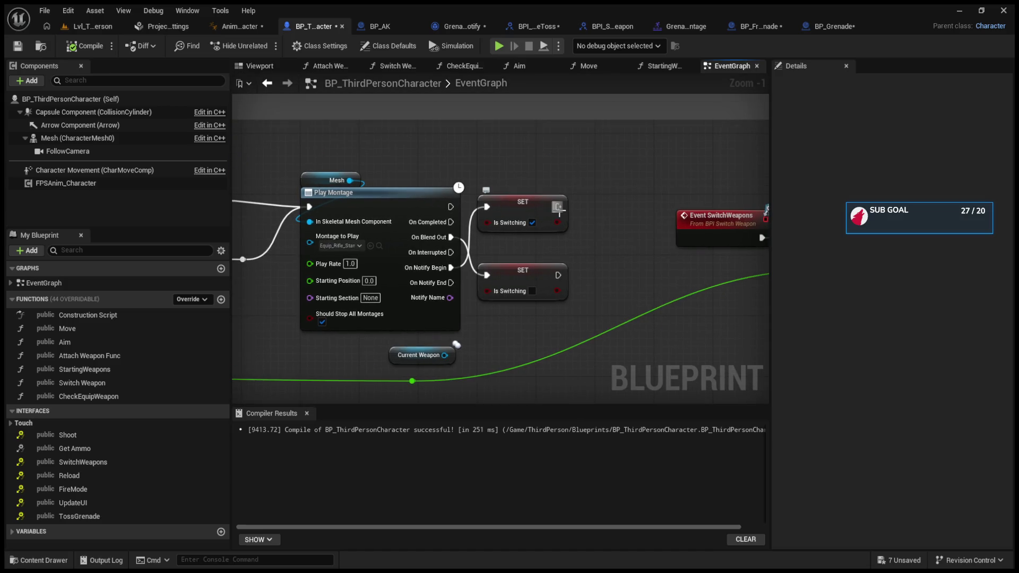
drag(558, 207, 597, 171)
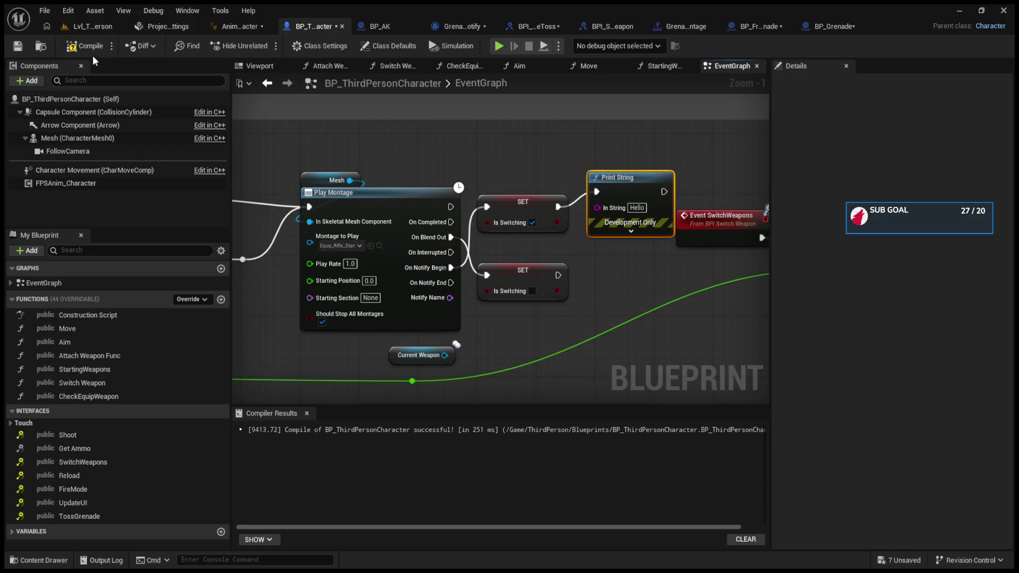
Test-play the level, firing the rifle three times to watch the ammo counter
click(93, 26)
click(263, 48)
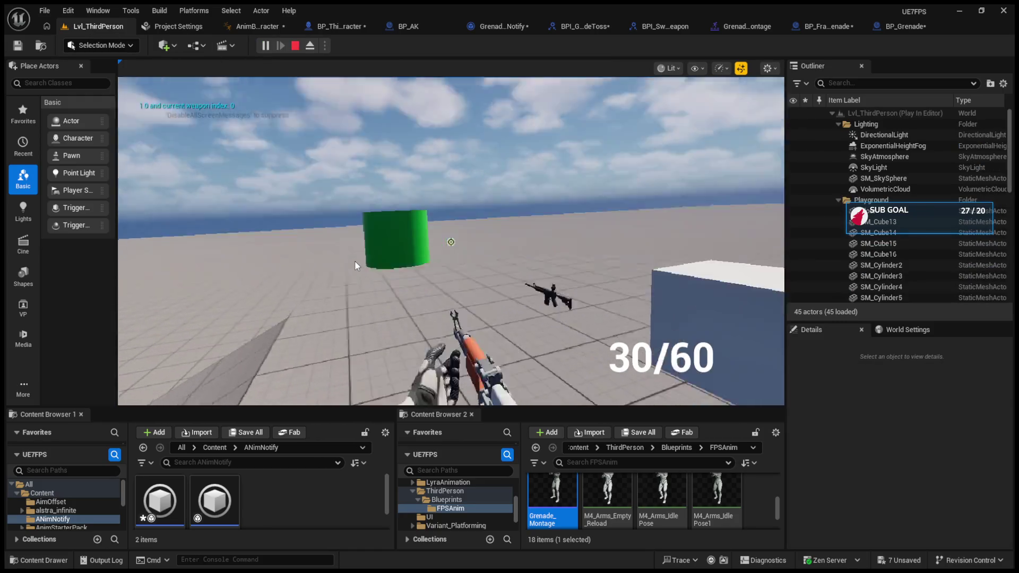
scroll(354, 260, down, 1)
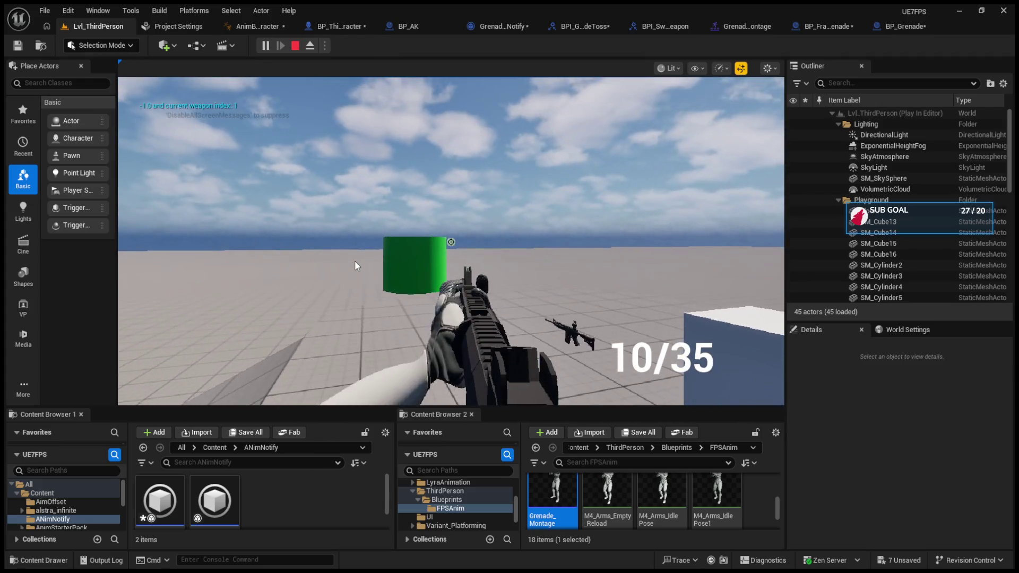
click(355, 260)
scroll(354, 260, up, 1)
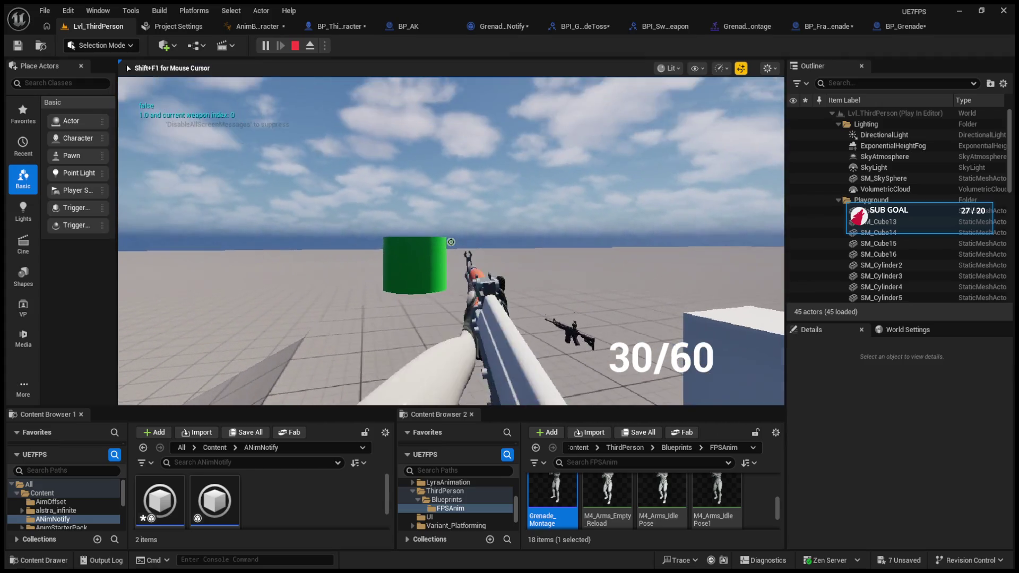
scroll(451, 242, down, 1)
click(451, 242)
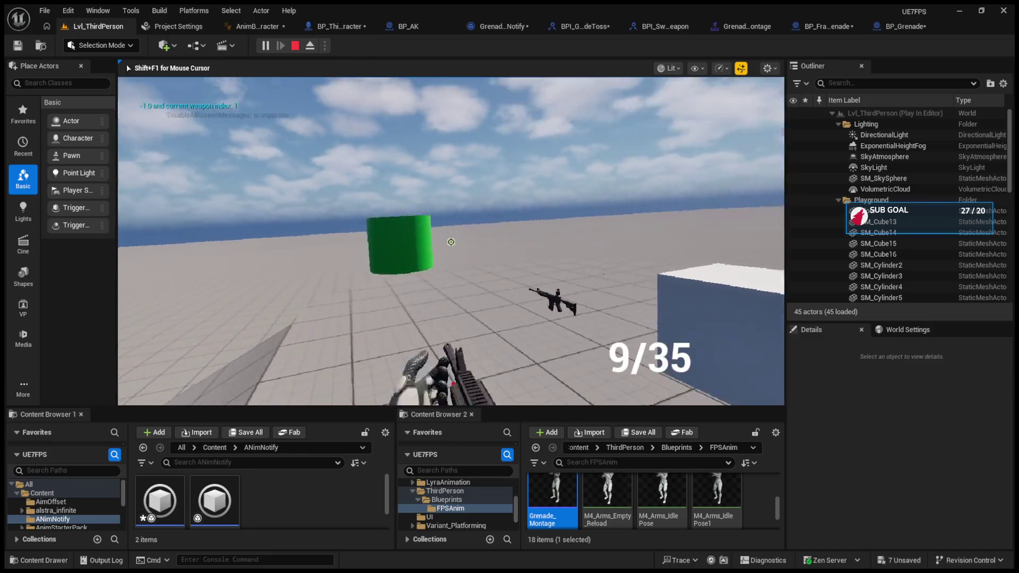
click(451, 242)
click(451, 242)
key(Escape)
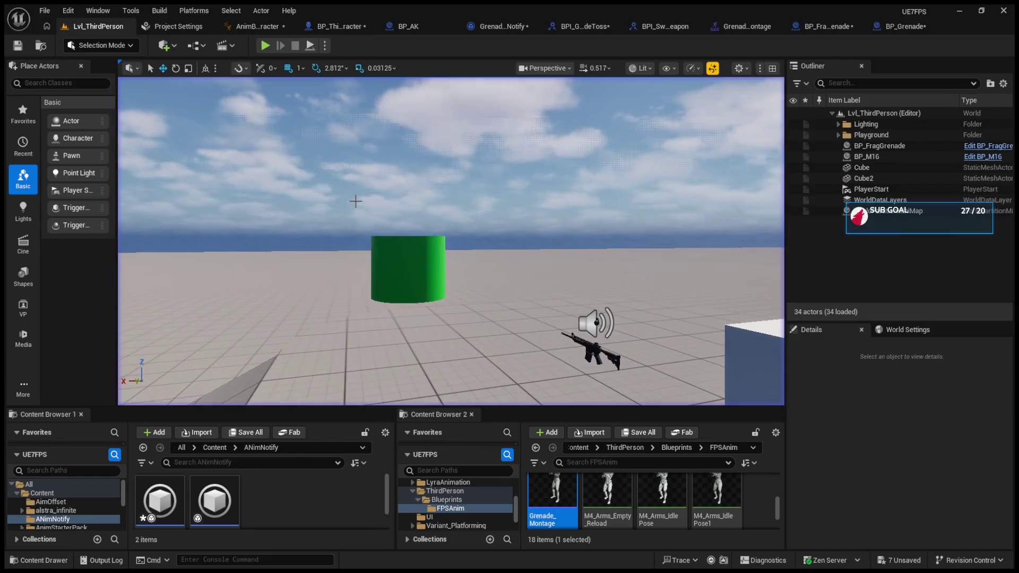
click(323, 26)
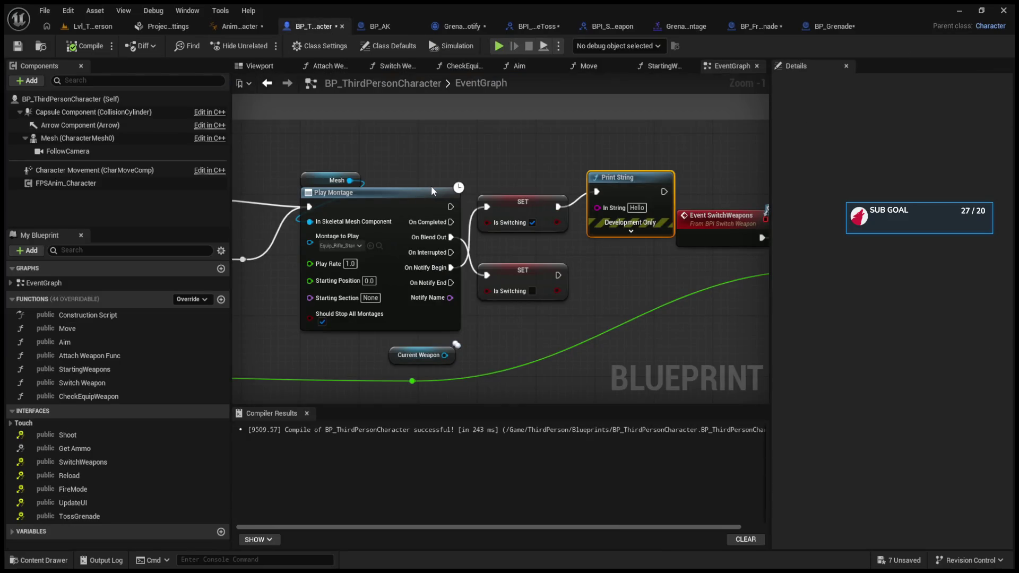
Replace a pasted Play Montage node with a Play Anim Montage node below Grenade_Montage's node
scroll(431, 186, down, 5)
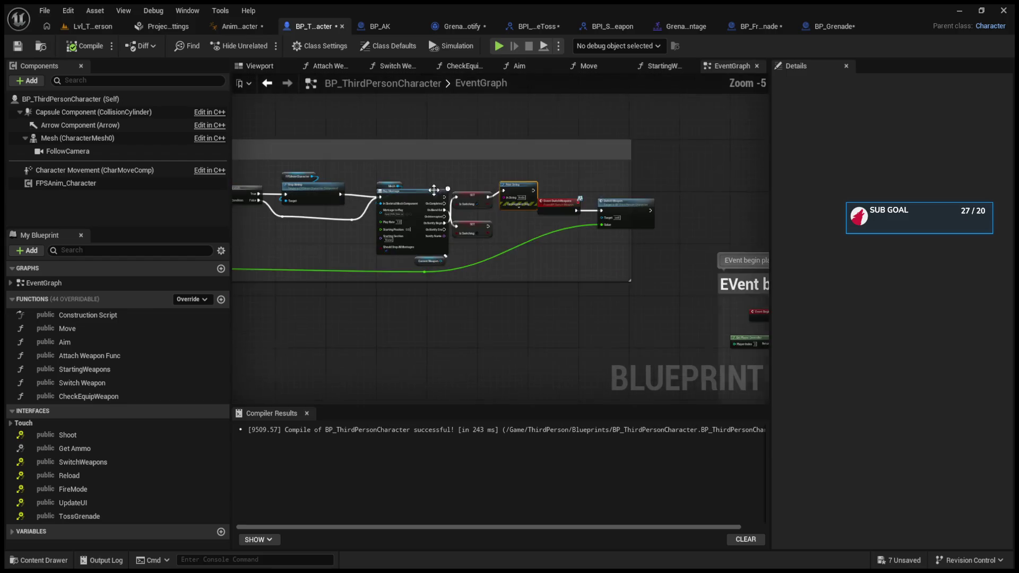
scroll(569, 217, up, 3)
scroll(569, 217, up, 2)
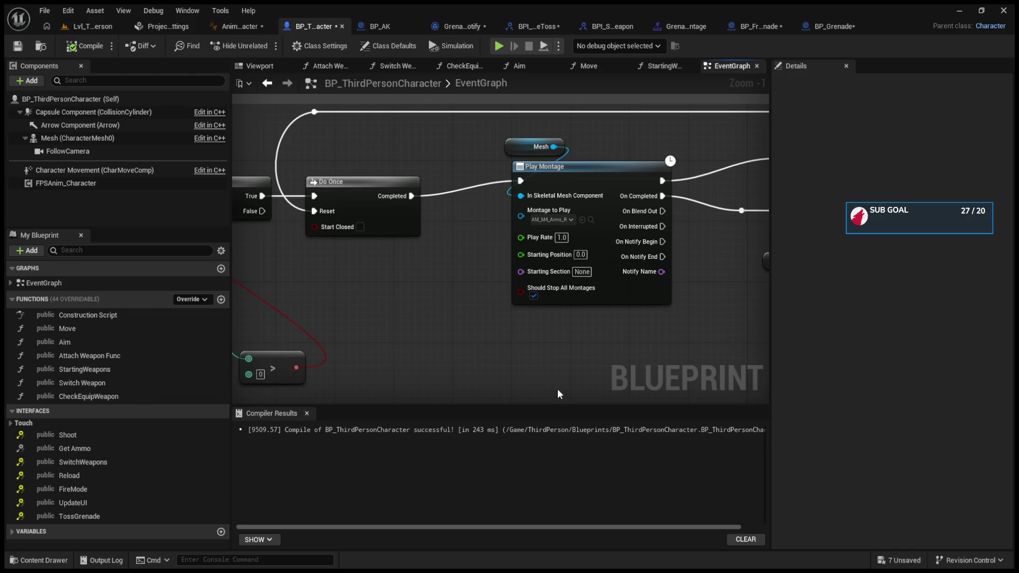
key(ctrl+v)
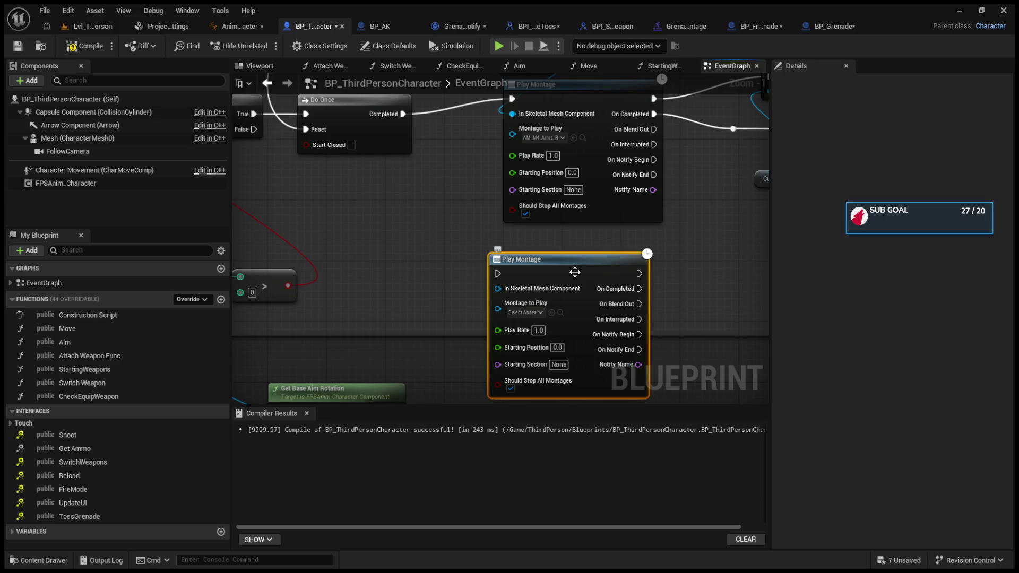
key(Delete)
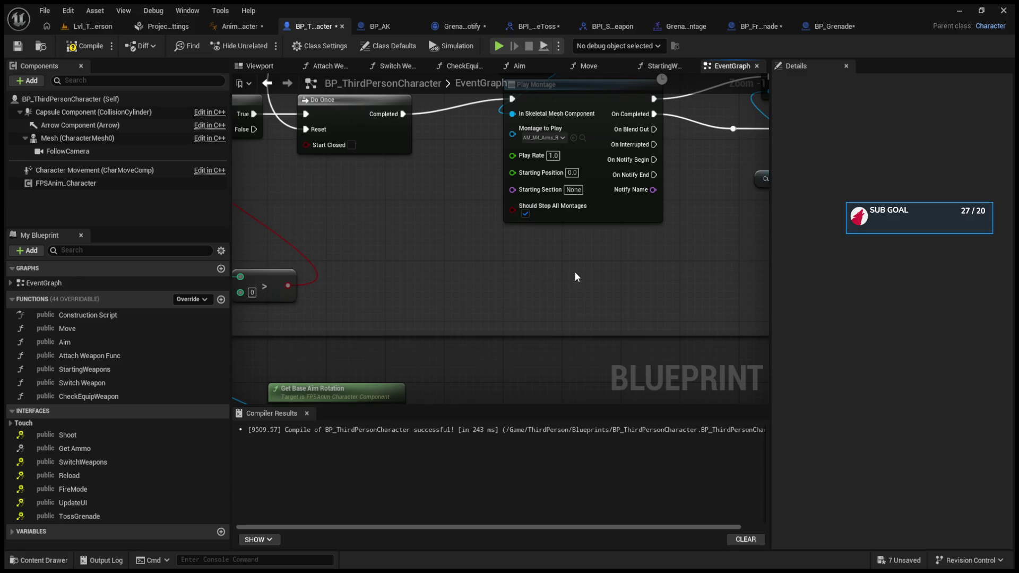
key(ctrl+v)
mouse_move(615, 283)
mouse_down()
mouse_move(570, 275)
mouse_move(556, 259)
mouse_move(554, 285)
mouse_move(555, 268)
mouse_move(539, 271)
mouse_move(550, 274)
mouse_up()
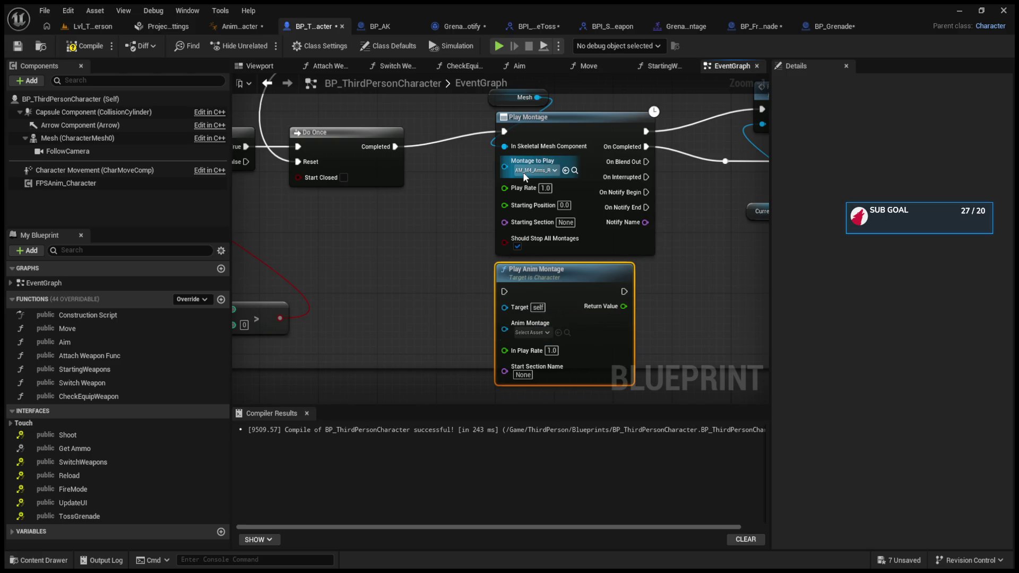
Pull an execution wire from Play Anim Montage's input and survey the surrounding graph
mouse_move(504, 291)
mouse_down()
mouse_move(477, 235)
mouse_move(523, 160)
mouse_move(517, 151)
mouse_move(423, 298)
mouse_move(499, 233)
mouse_move(565, 64)
mouse_move(554, 130)
mouse_move(465, 203)
mouse_move(373, 332)
mouse_move(384, 353)
mouse_move(613, 332)
mouse_move(457, 255)
mouse_move(466, 301)
mouse_up()
scroll(462, 265, down, 5)
scroll(465, 204, up, 3)
scroll(449, 255, up, 2)
scroll(449, 255, down, 5)
scroll(464, 255, up, 2)
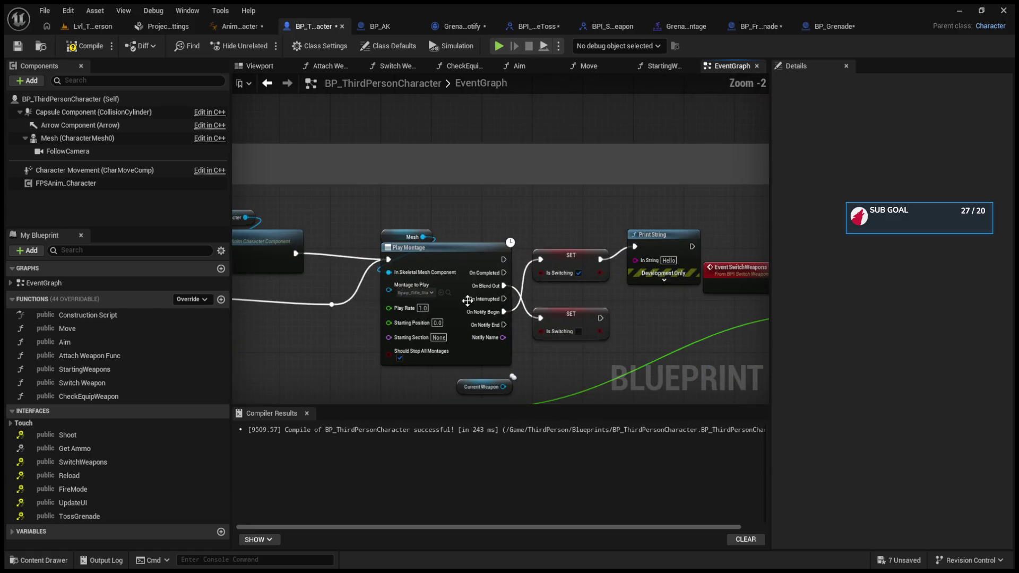
scroll(596, 275, down, 3)
mouse_move(661, 244)
mouse_down()
mouse_move(584, 223)
mouse_move(524, 257)
mouse_up()
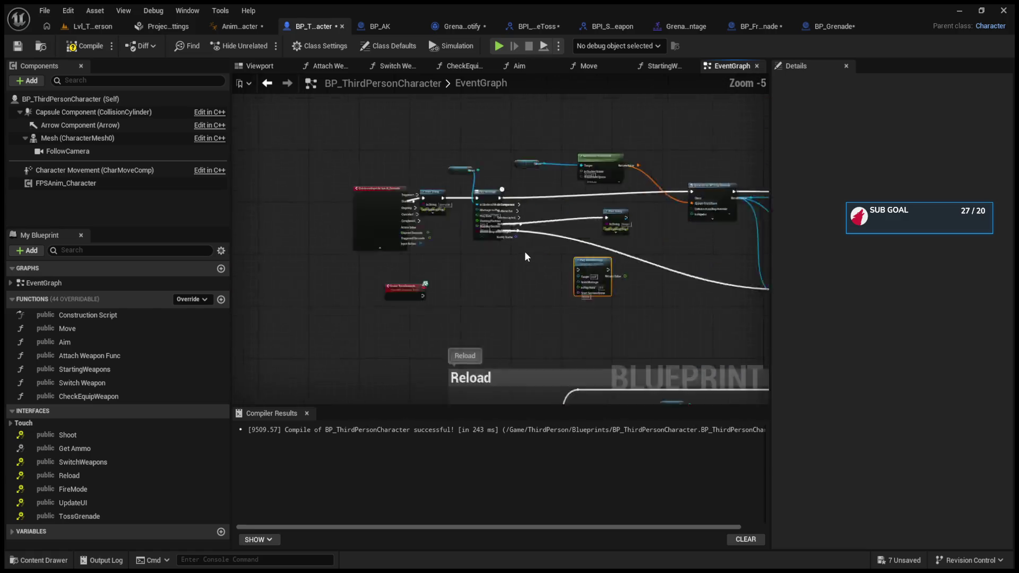
scroll(525, 252, up, 2)
scroll(432, 264, up, 2)
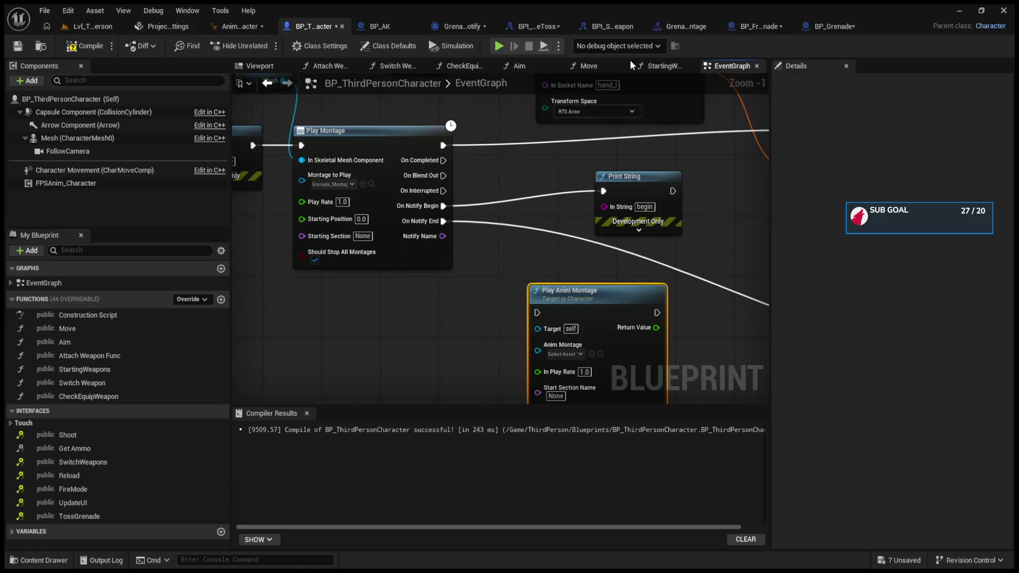
click(684, 26)
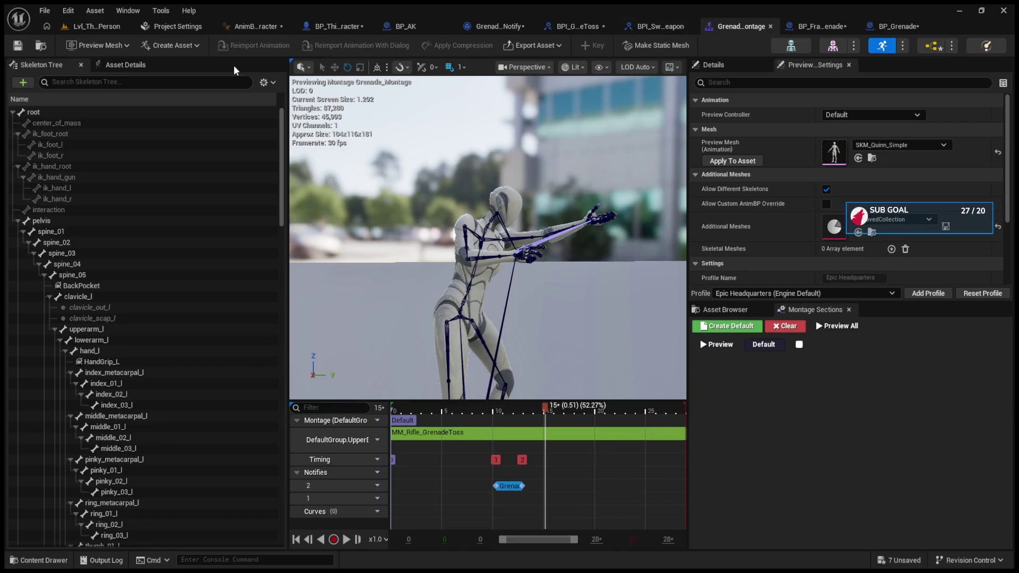
Delete the cached pose and Slot 'Arms' nodes from AnimBP_FPSAnimCharacter's SetEssentials graph
click(253, 26)
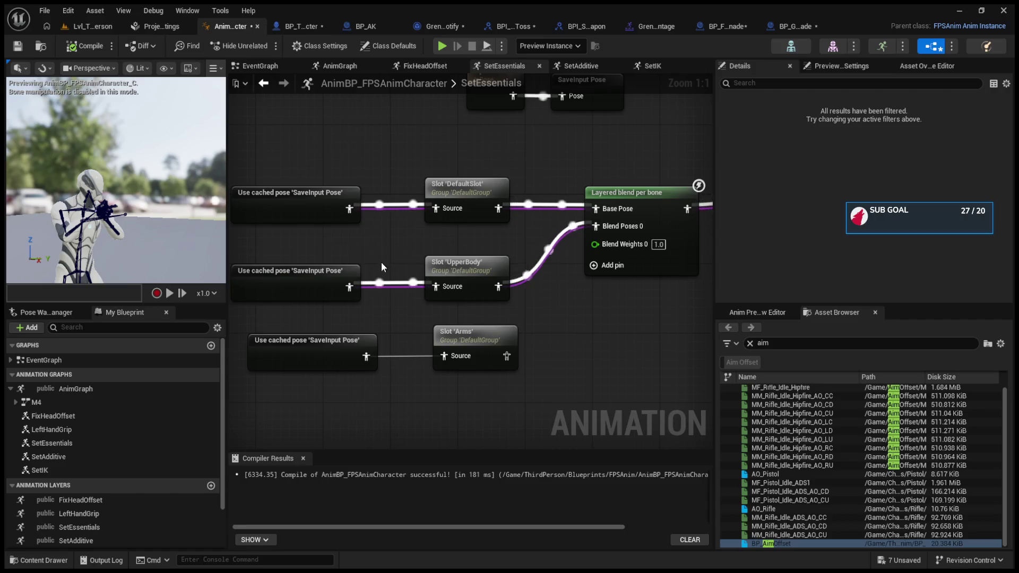
mouse_move(524, 393)
mouse_down()
mouse_move(317, 343)
mouse_move(325, 338)
mouse_up()
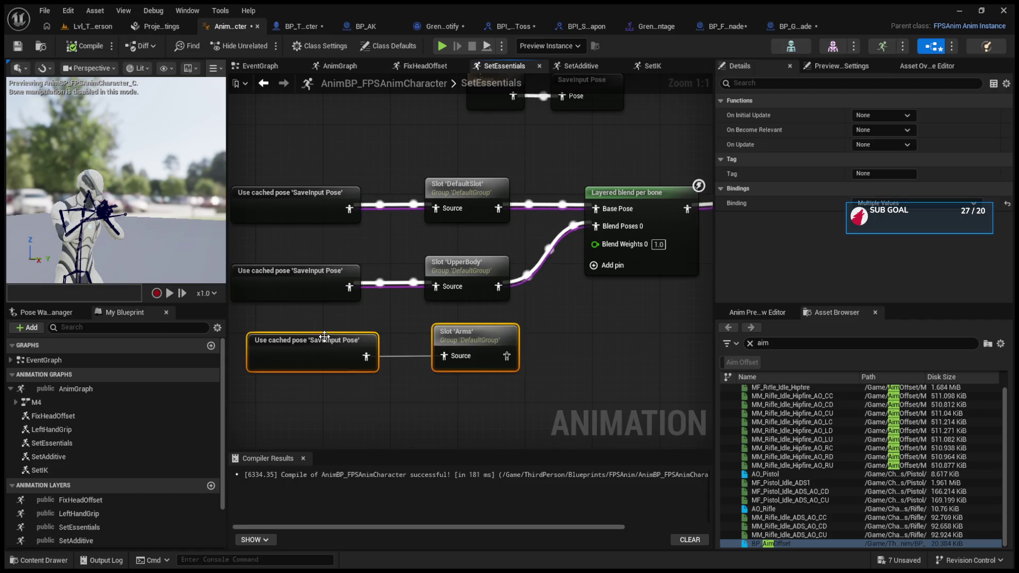
key(Delete)
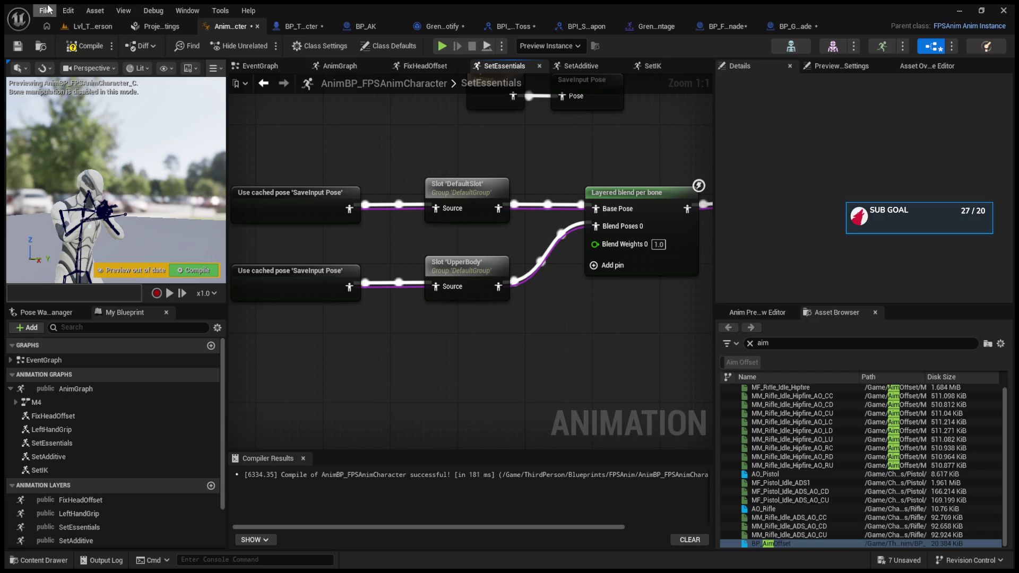
Save all assets with Ctrl+Shift+S
key(ctrl+shift+s)
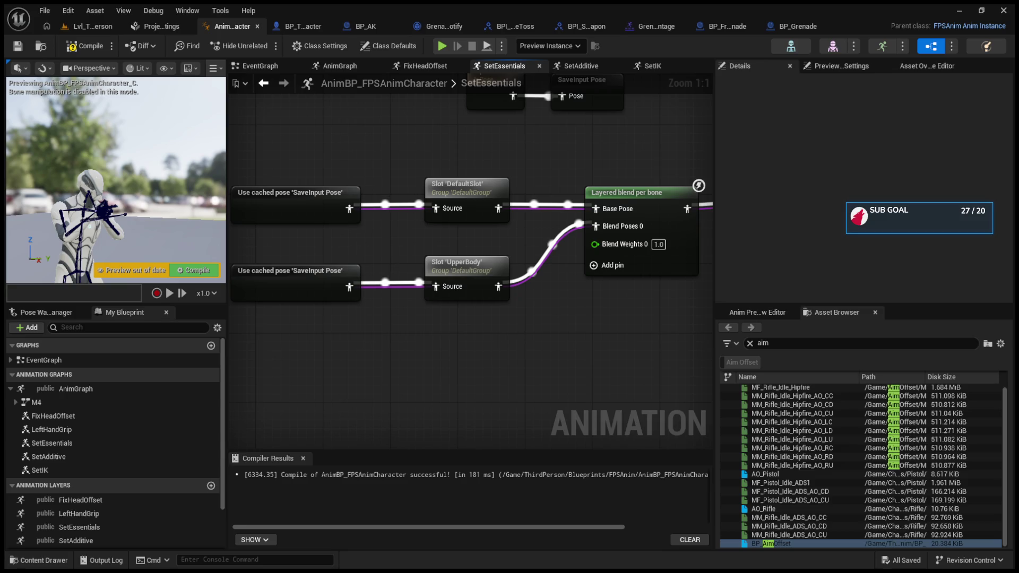
click(657, 26)
click(93, 25)
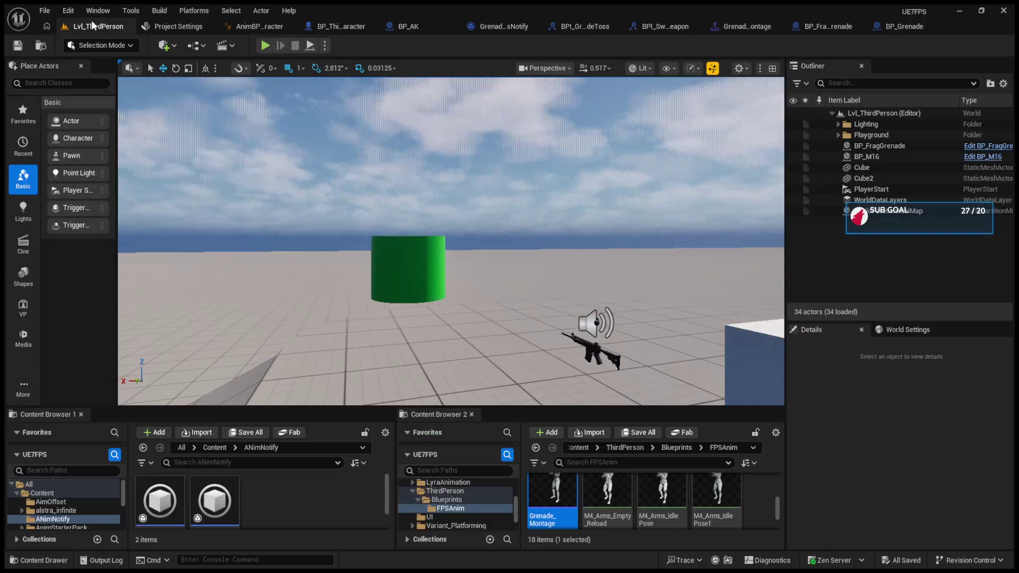
Open MM_Rifle_GrenadeToss, turn on Force Root Lock, and save it
drag(470, 408, 469, 194)
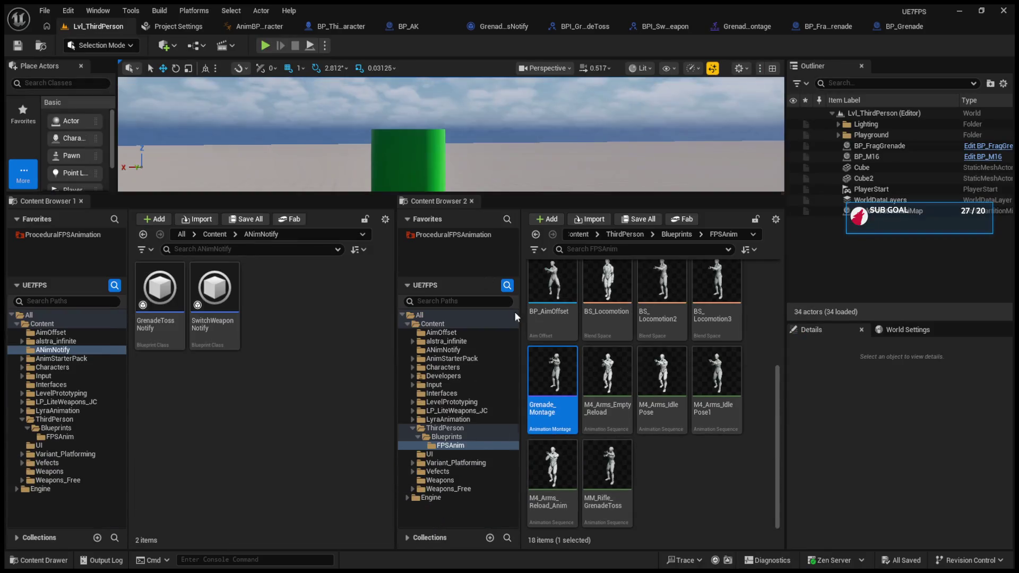
double_click(608, 467)
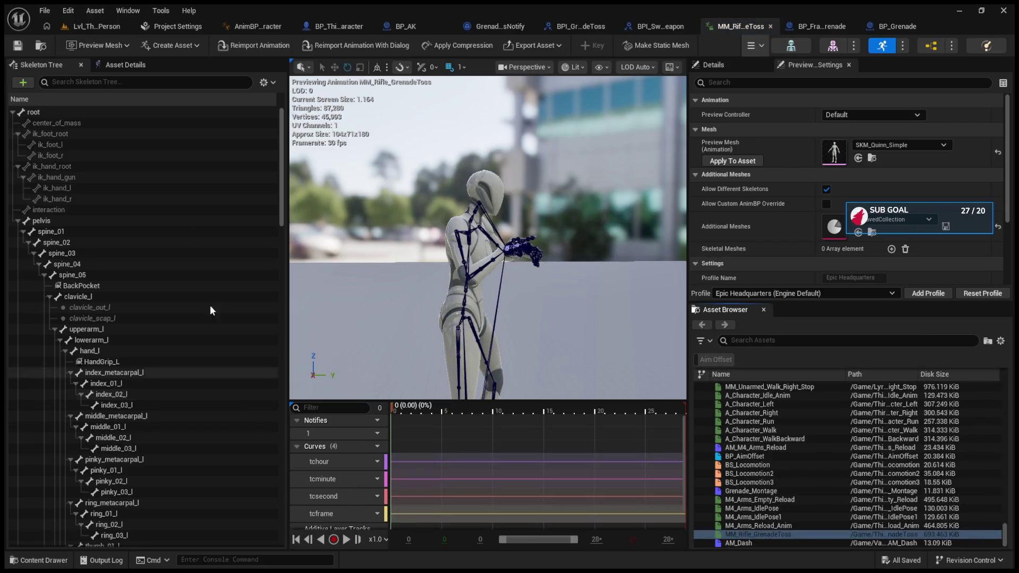
click(125, 64)
scroll(84, 350, down, 5)
scroll(84, 348, down, 5)
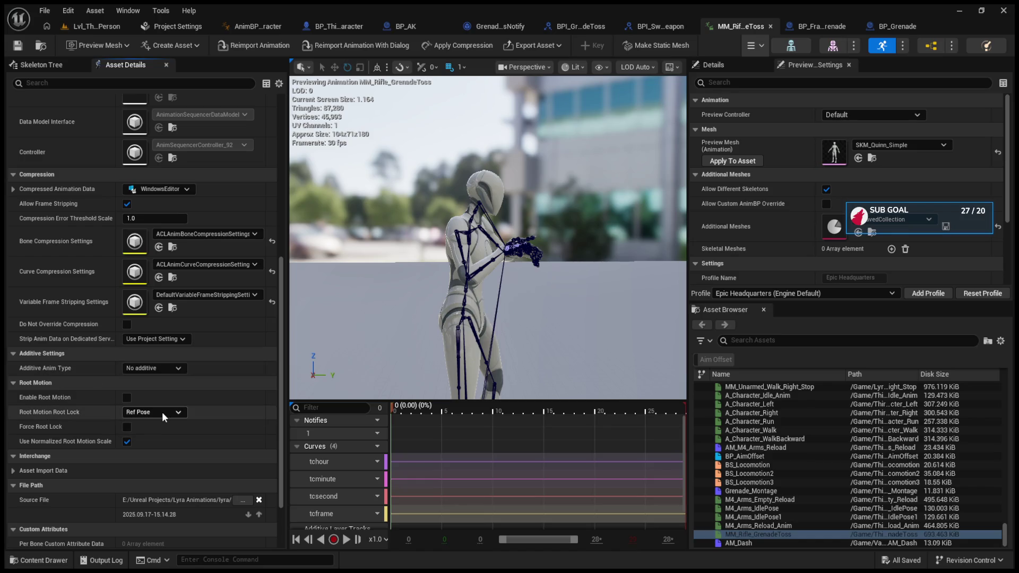
click(126, 427)
click(18, 46)
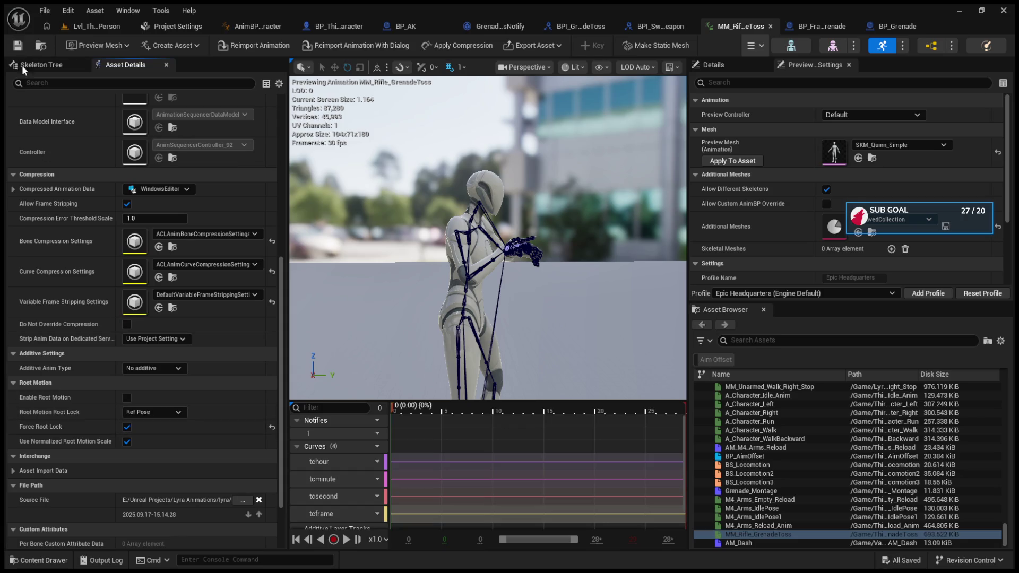
Reset the root motion options, try Root Lock Zero, undo back to Ref Pose, and save
click(127, 443)
click(127, 441)
click(126, 427)
click(148, 415)
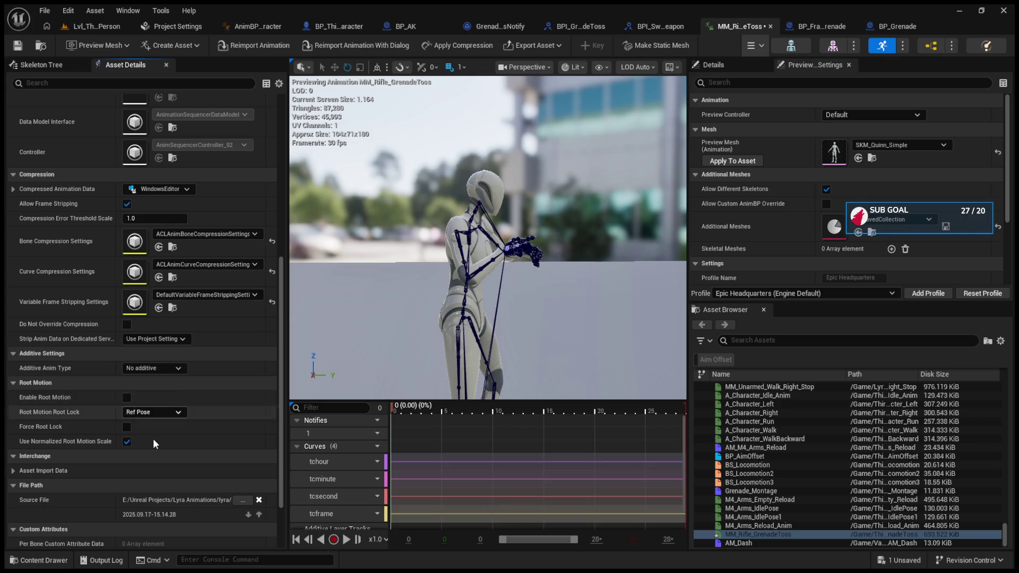
click(149, 440)
key(ctrl+z)
key(ctrl+s)
Enlarge the Lvl_ThirdPerson viewport and start playing with Alt+P
scroll(94, 323, down, 2)
scroll(92, 324, up, 5)
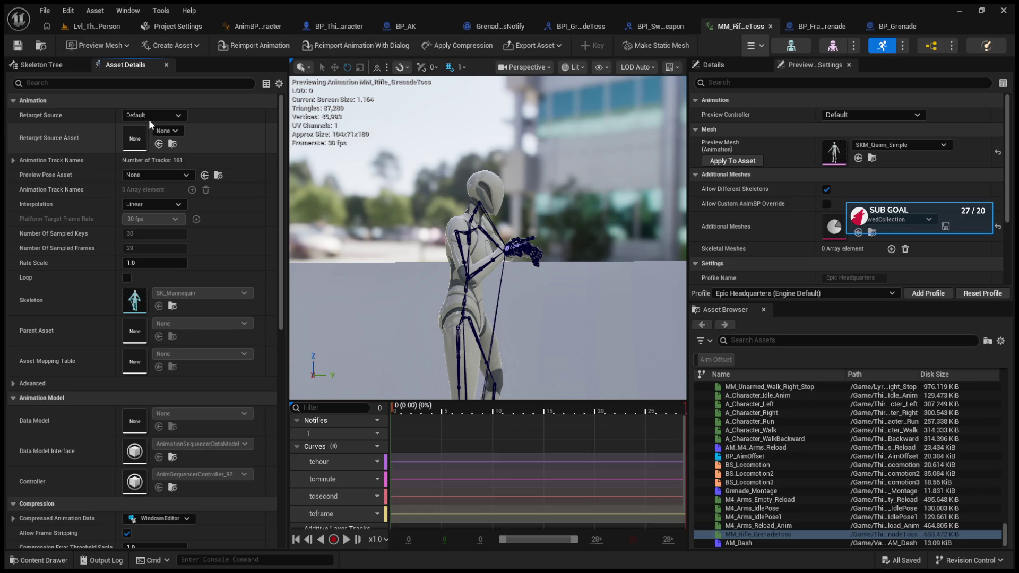
click(103, 23)
drag(328, 190, 328, 380)
key(alt+p)
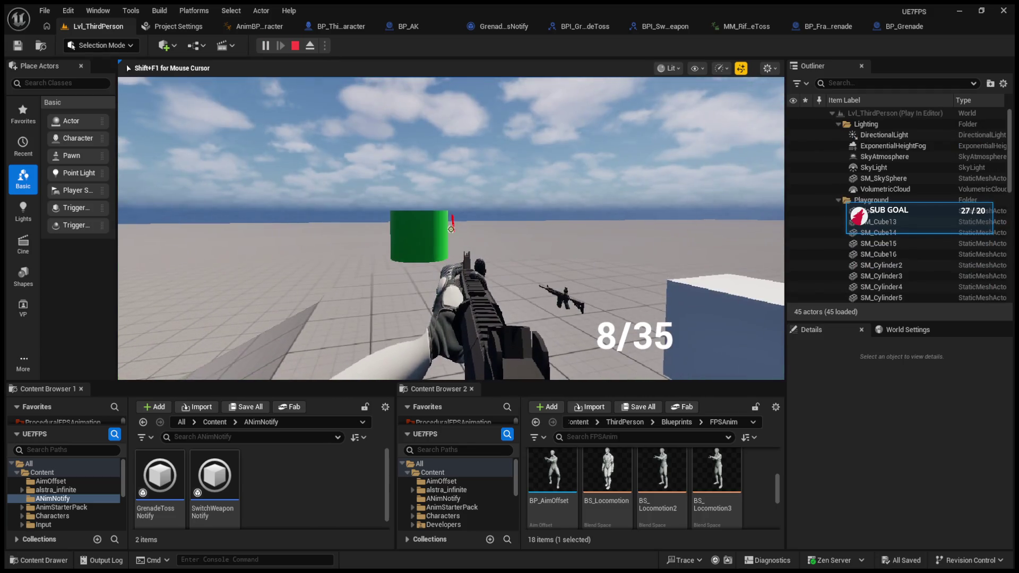
Reload the rifle and toss a grenade in game, then stop and return to BP_ThirdPersonCharacter
key(r)
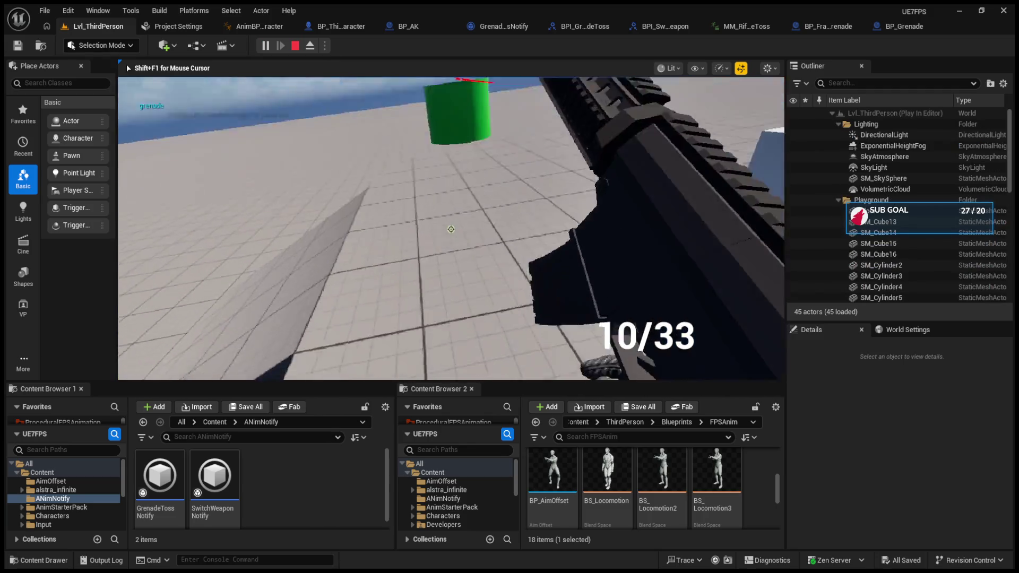
key(g)
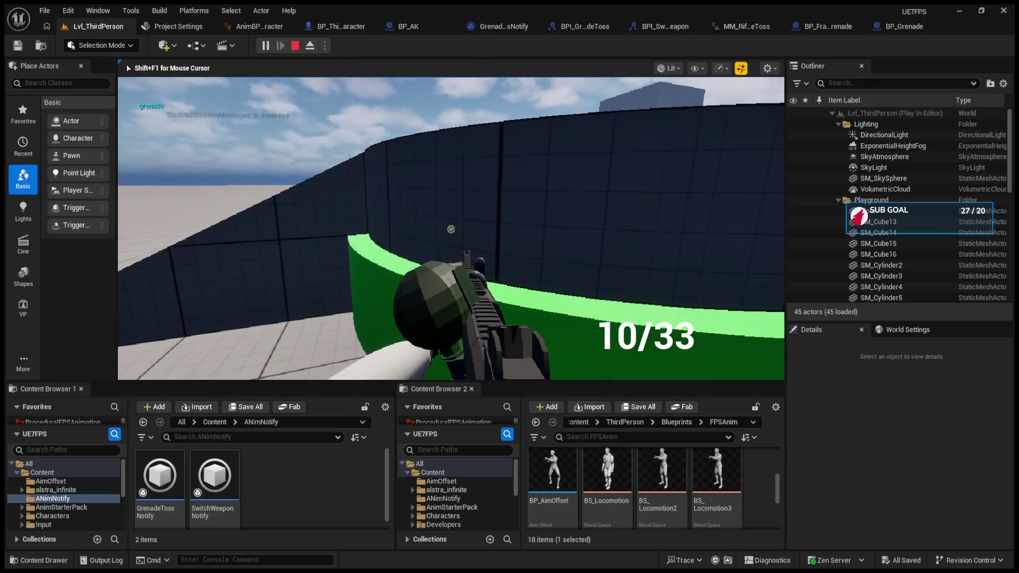
key(Escape)
click(339, 26)
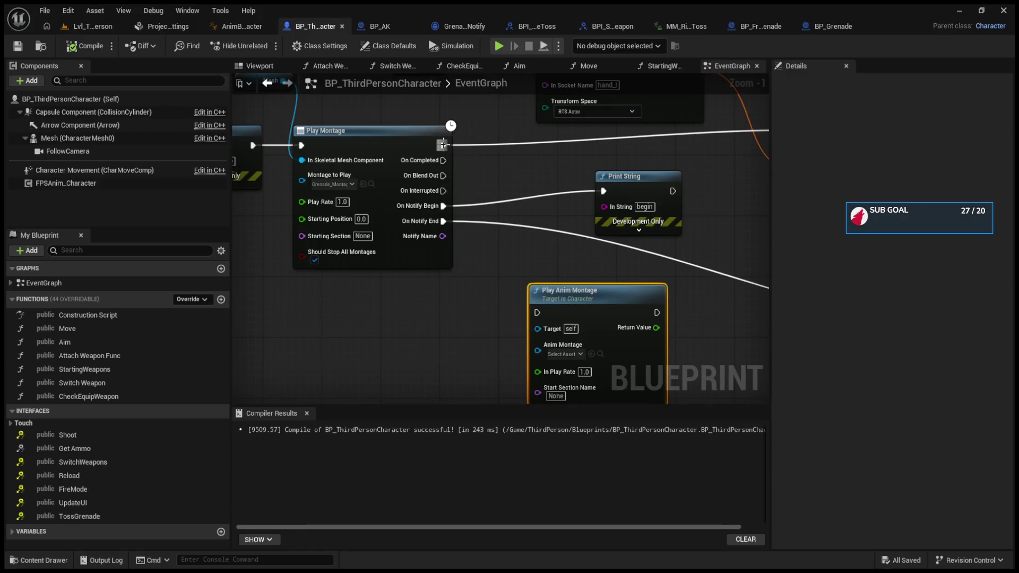
Route Play Montage's On Completed output into Print String and try a play test of the level
alt+click(443, 144)
drag(443, 160, 604, 191)
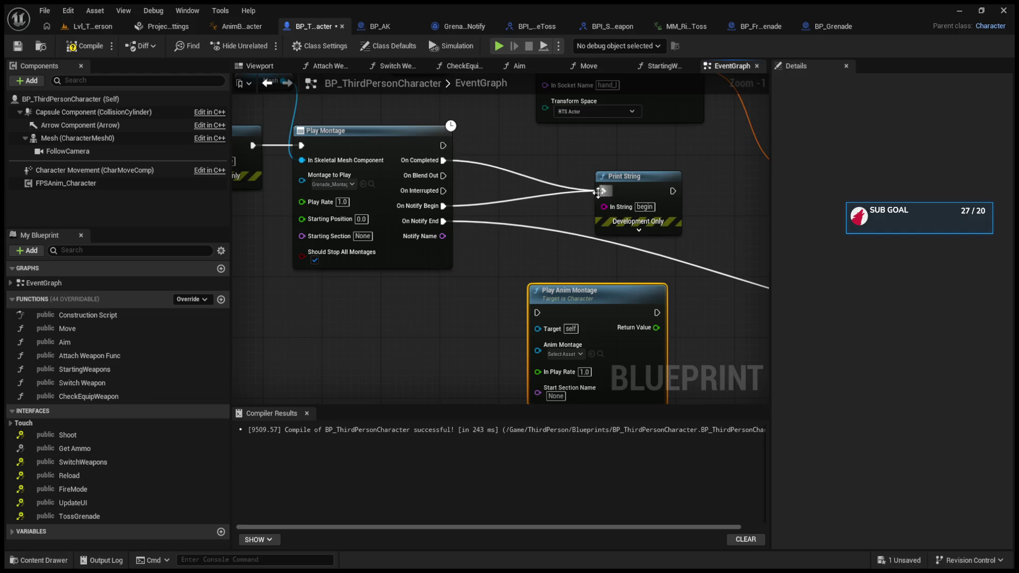
click(93, 27)
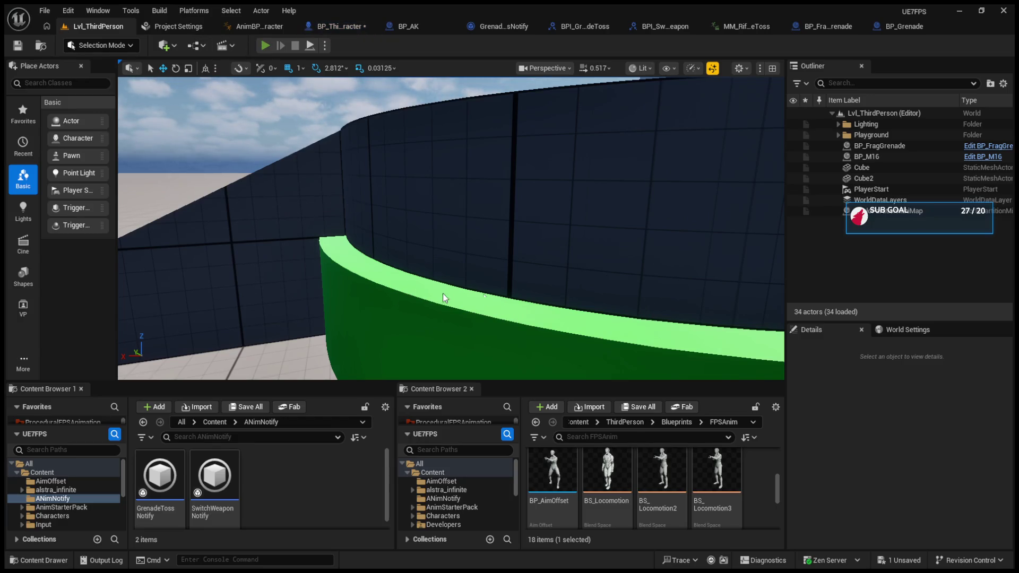
key(alt+p)
Check the Toss Grenade error, recompile BP_ThirdPersonCharacter successfully, and play Lvl_ThirdPerson
click(462, 53)
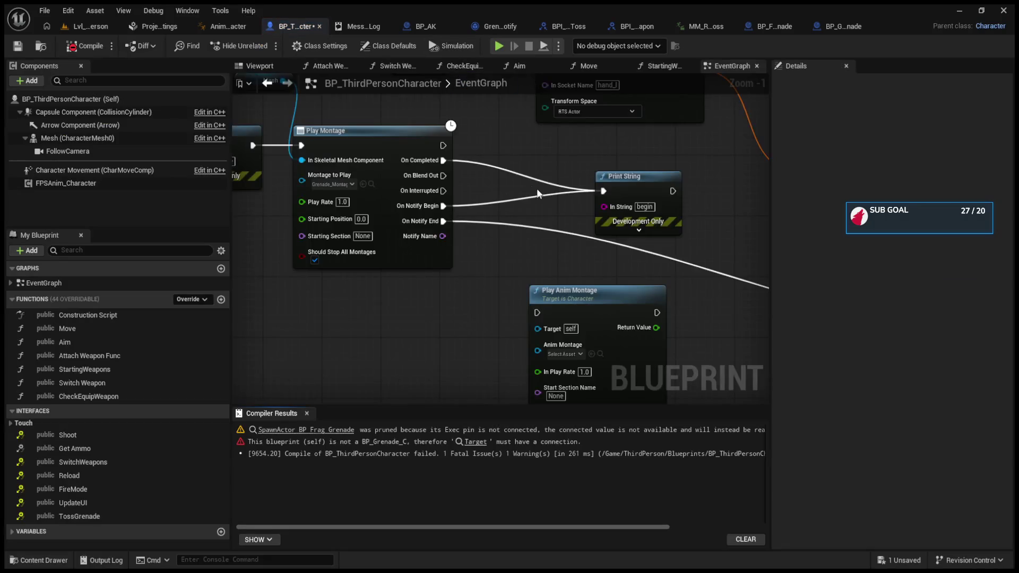
mouse_move(626, 275)
mouse_down()
mouse_move(360, 260)
mouse_move(389, 259)
mouse_up()
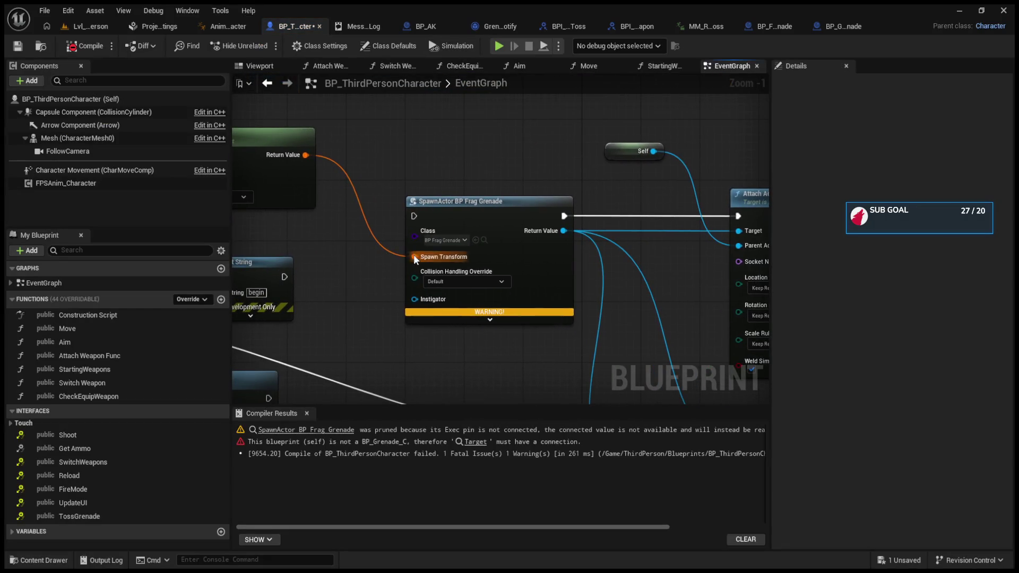
click(80, 53)
drag(298, 244, 319, 104)
click(96, 52)
drag(329, 193, 500, 252)
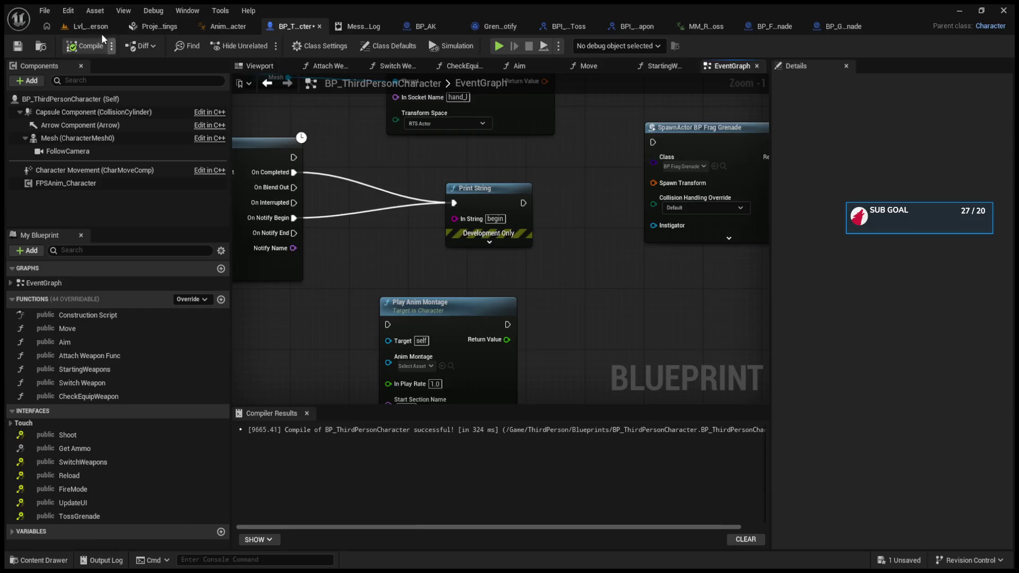
click(100, 31)
click(266, 45)
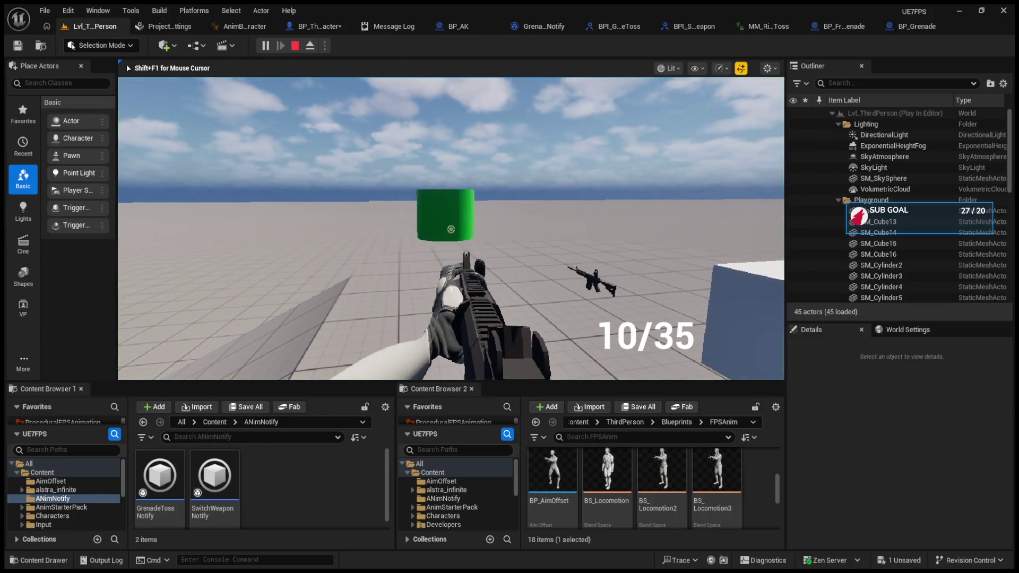
Throw a grenade with G, which prints 'grenade', 'begin', 'grenade', then return to the character graph
key(g)
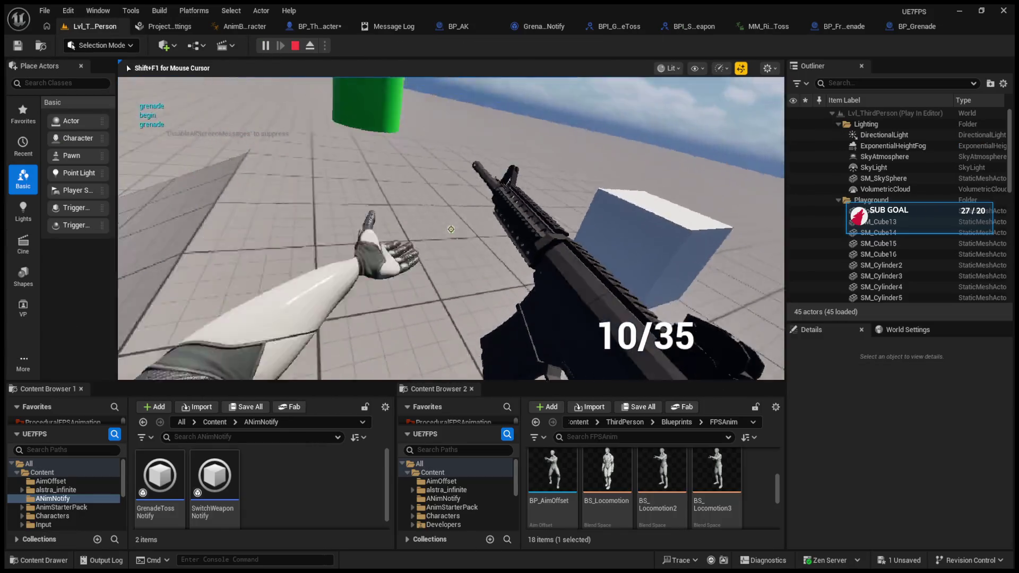
key(Escape)
click(309, 28)
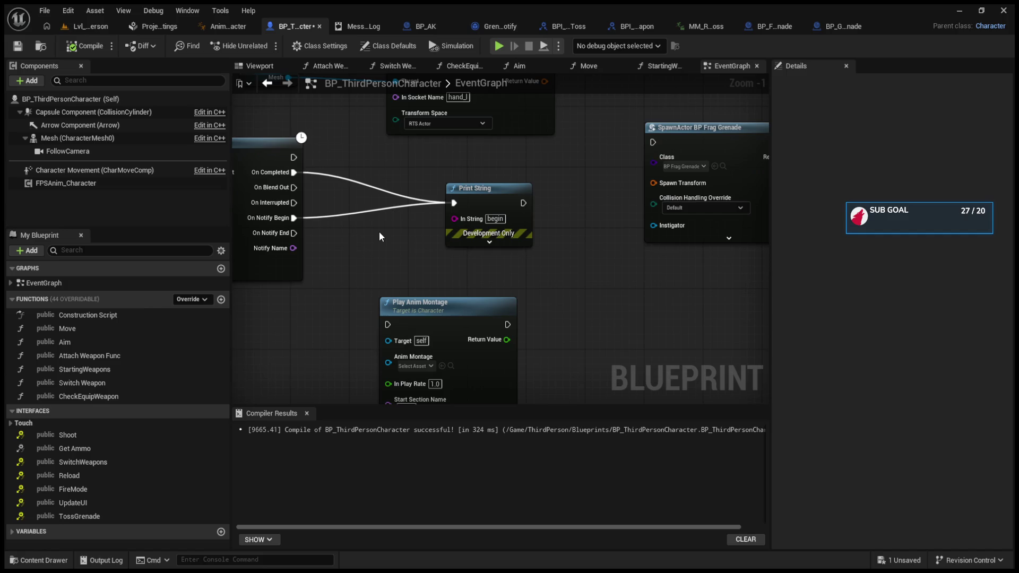
Arrange the Play Montage and Event TossGrenade nodes and compile the character blueprint
mouse_move(310, 147)
mouse_down()
mouse_move(425, 153)
mouse_move(482, 220)
mouse_up()
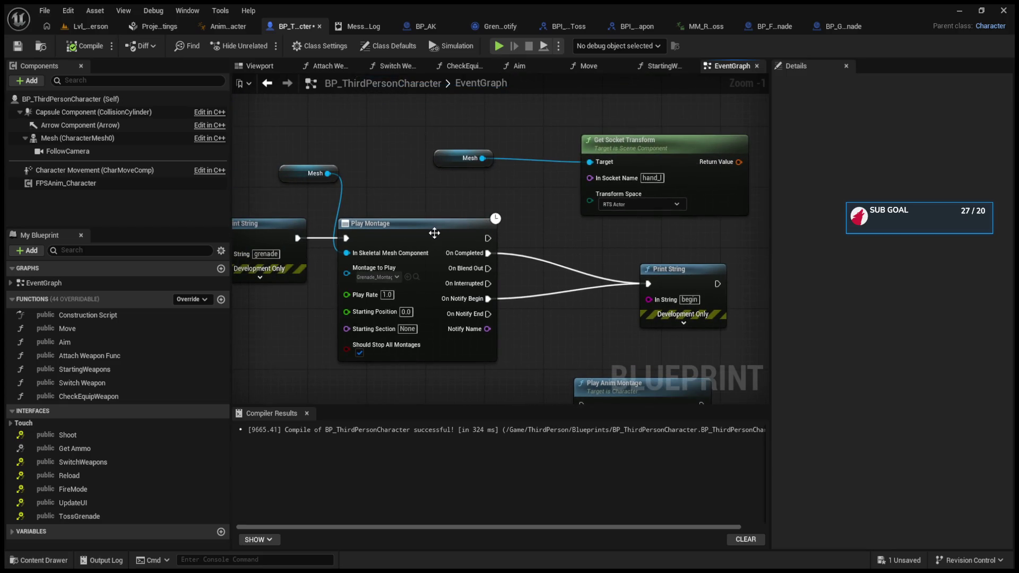
drag(431, 224, 453, 225)
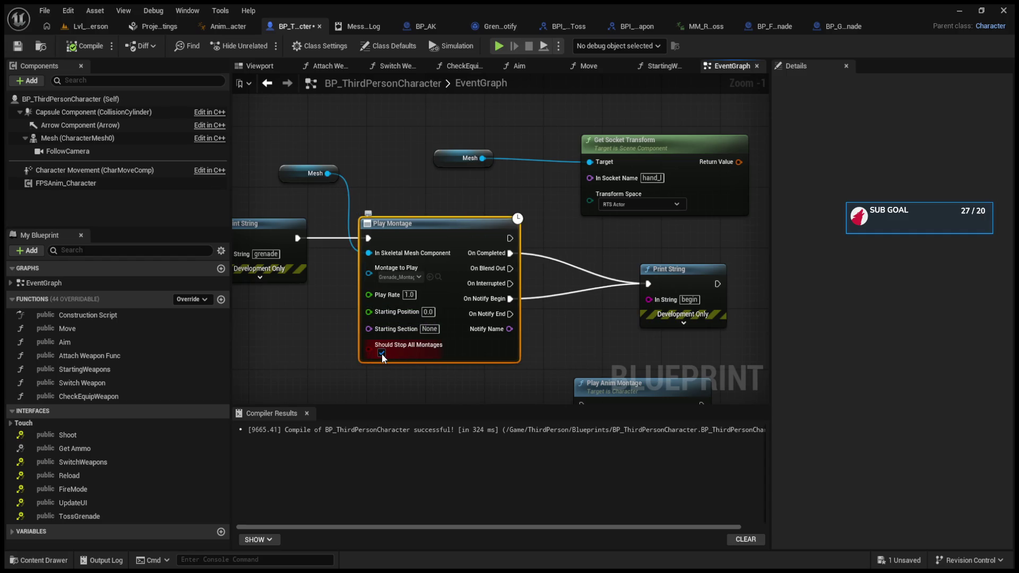
click(73, 52)
scroll(579, 270, down, 3)
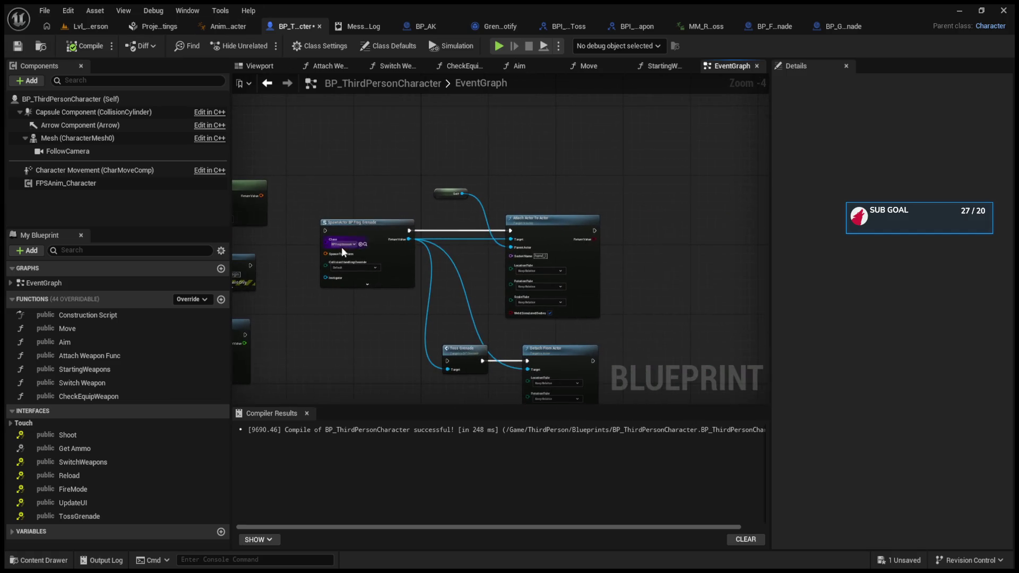
mouse_move(482, 268)
mouse_down()
mouse_move(446, 257)
mouse_move(395, 326)
mouse_up()
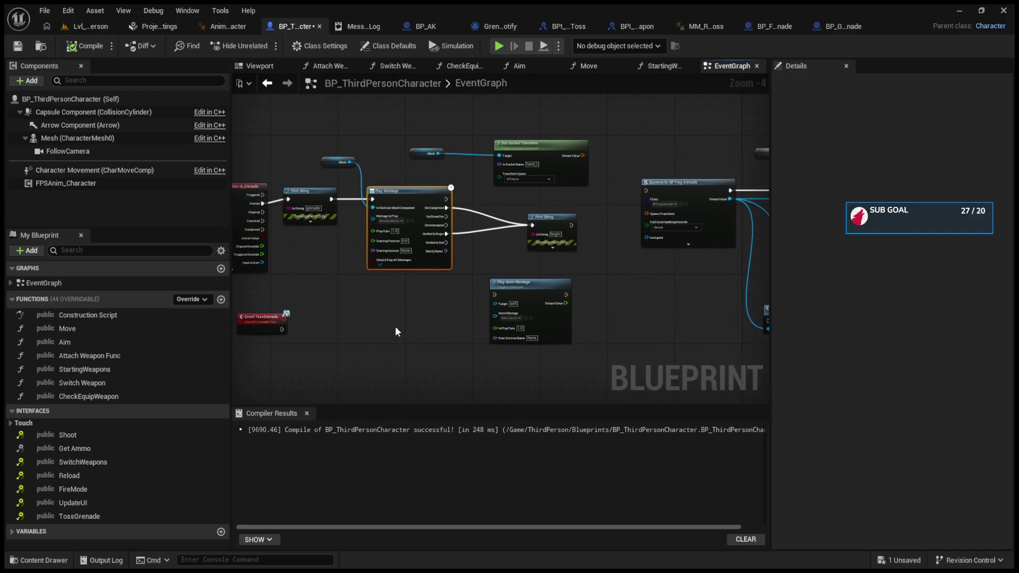
drag(263, 324, 337, 327)
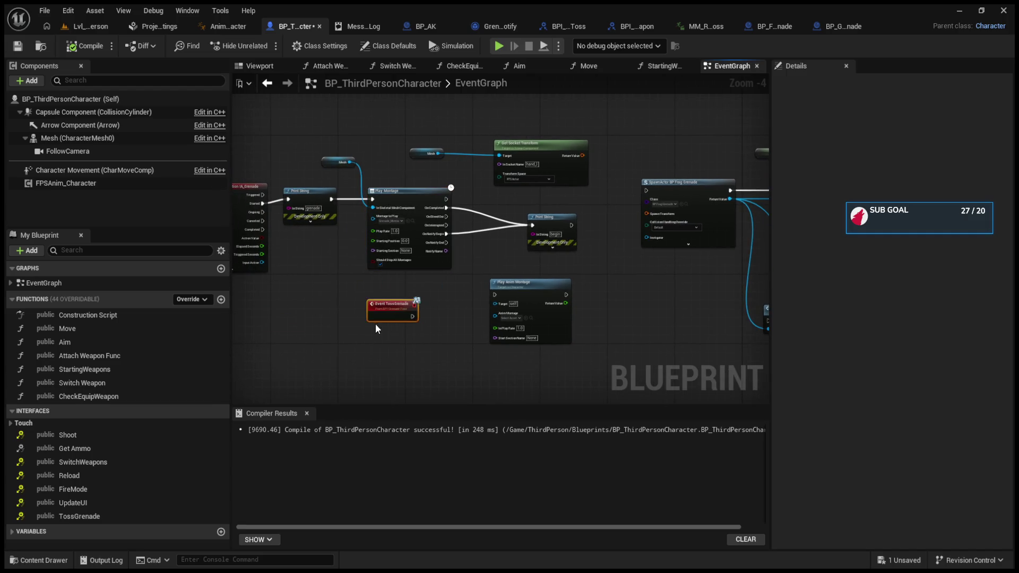
Break Print String's incoming wires and feed it from On Notify Begin instead
alt+click(490, 224)
scroll(435, 224, up, 3)
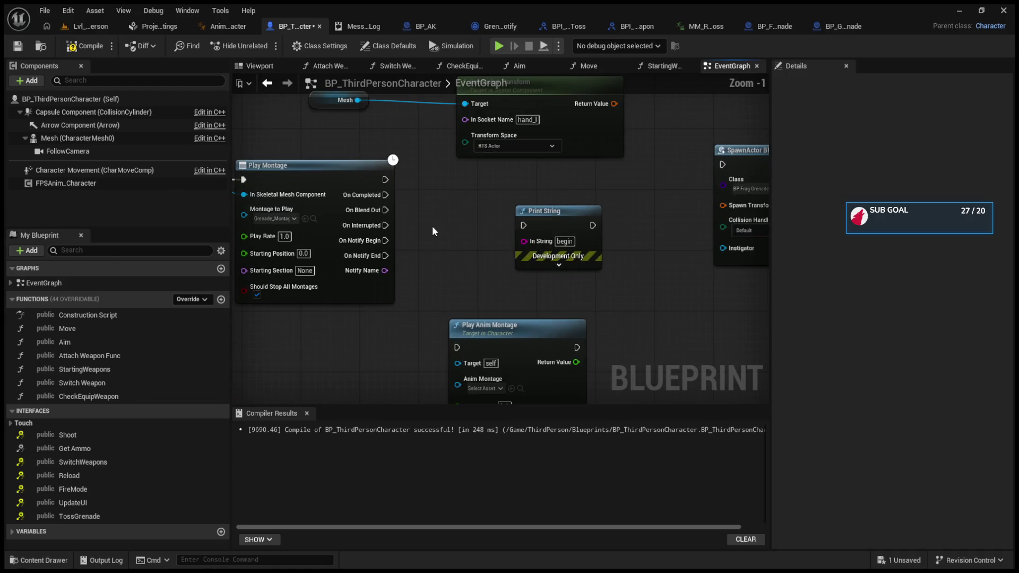
drag(385, 241, 530, 225)
Play-test a grenade throw, then return to the BP_ThirdPersonCharacter event graph
click(91, 26)
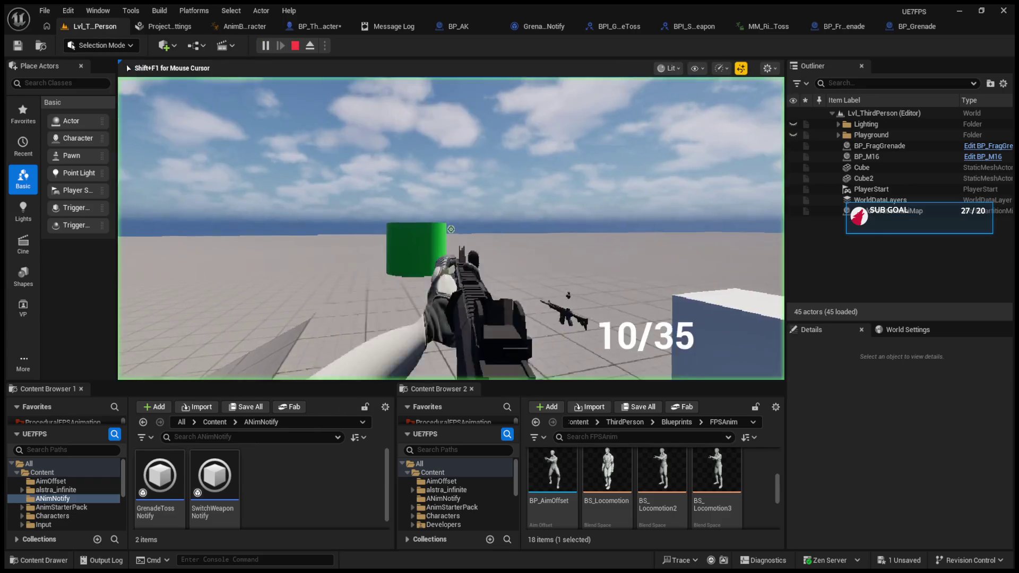
key(g)
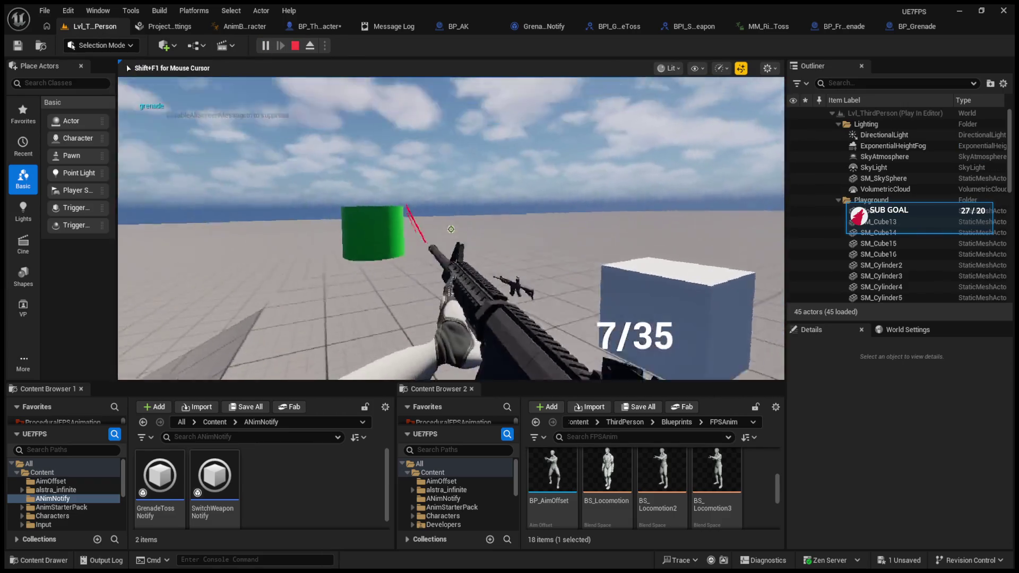
key(Escape)
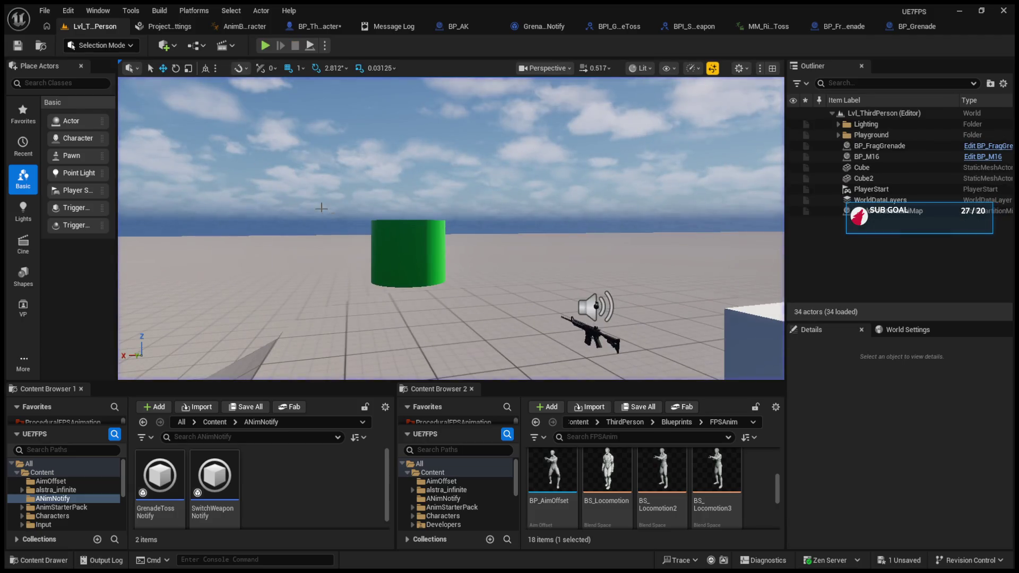
click(241, 27)
click(274, 27)
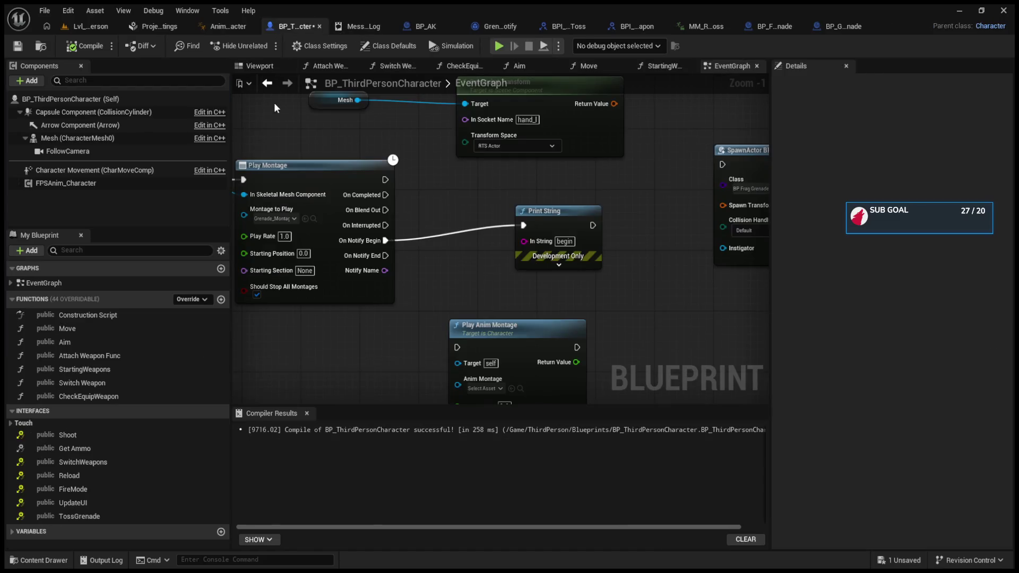
Place Event TossGrenade just below Play Montage and open GrenadeTossNotify's Received Notify End graph
scroll(375, 345, up, 2)
mouse_move(375, 345)
mouse_down()
mouse_move(450, 312)
mouse_move(443, 279)
mouse_up()
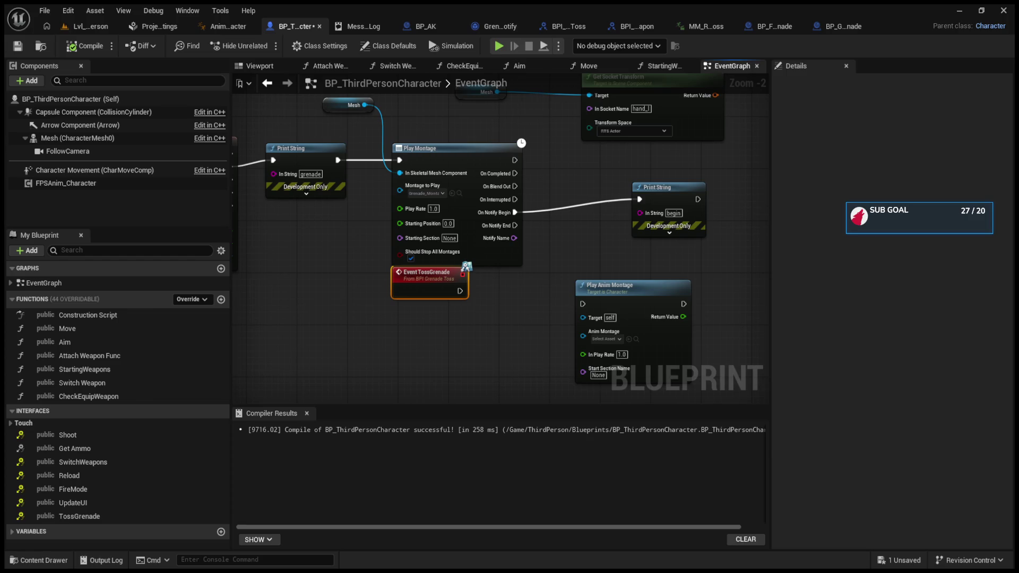
click(493, 26)
double_click(160, 127)
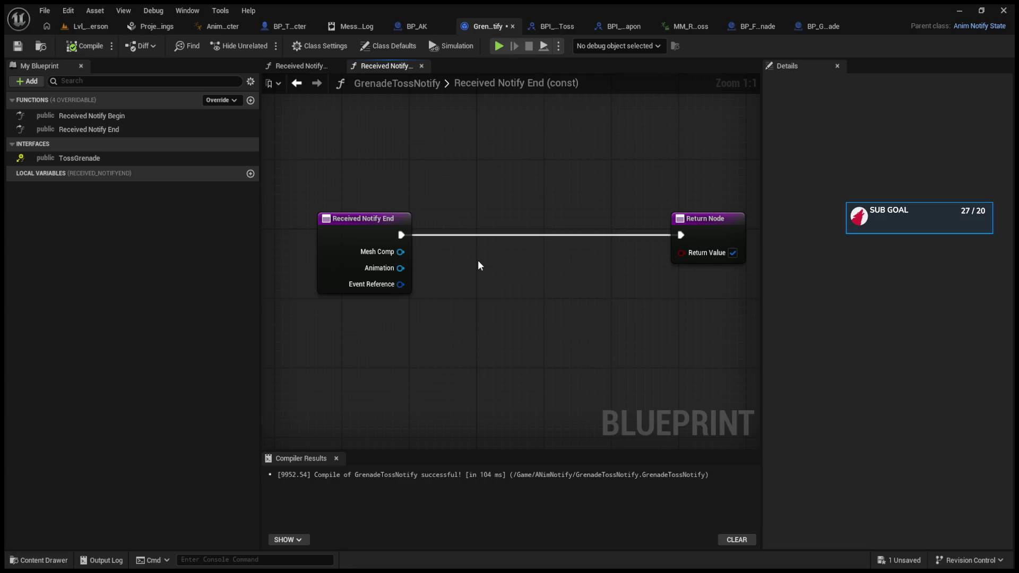
Paste a Print String reading 'Notify End' between Received Notify End and the Return Node
key(ctrl+v)
drag(401, 235, 487, 278)
drag(574, 278, 680, 234)
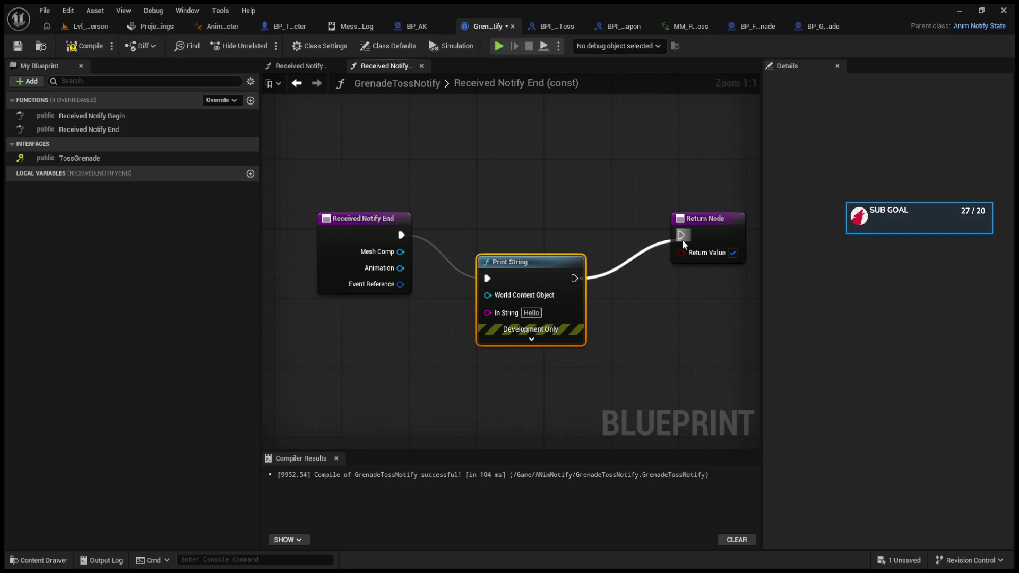
click(530, 313)
text(Notify)
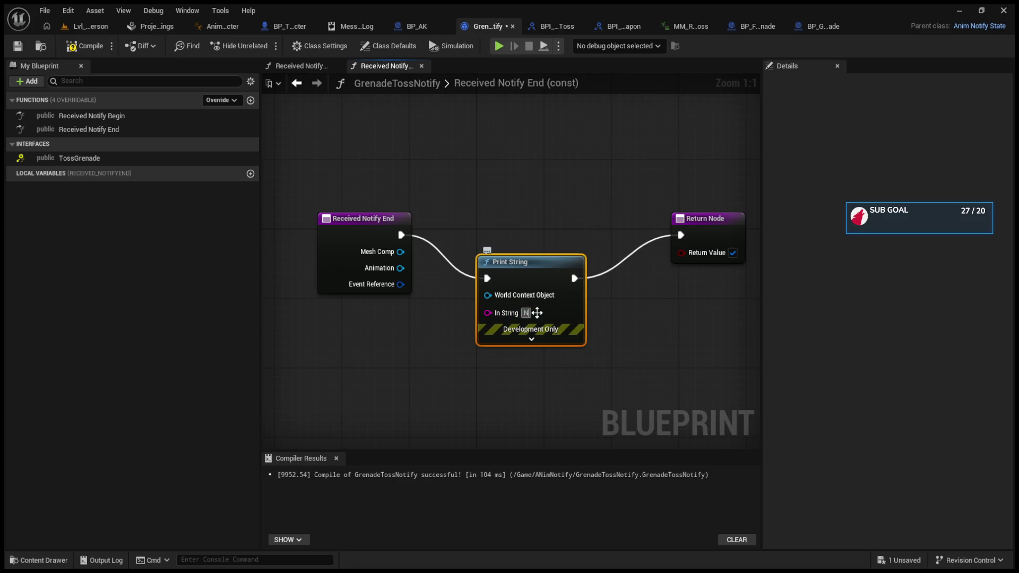
key(Return)
text(End)
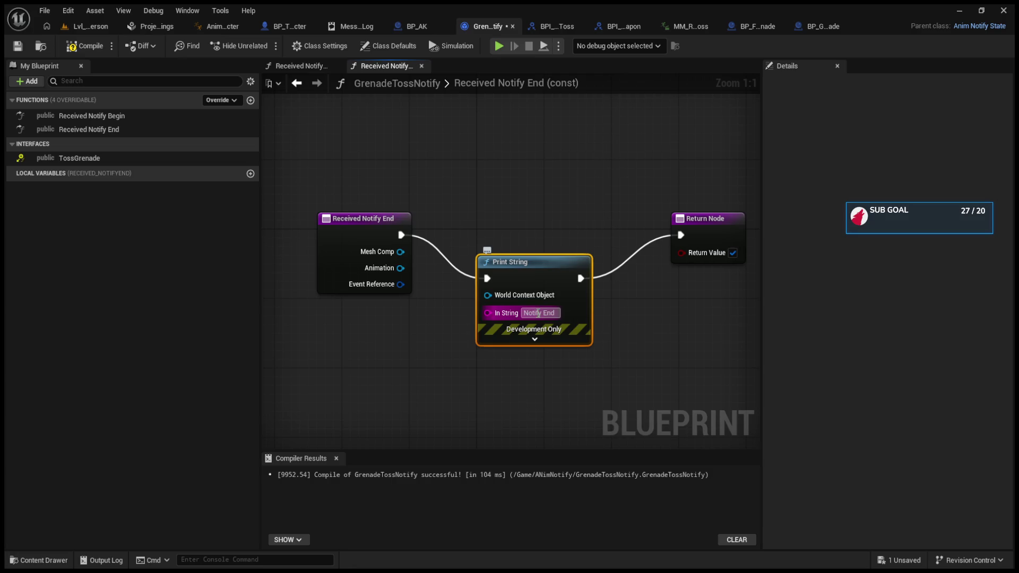
key(Return)
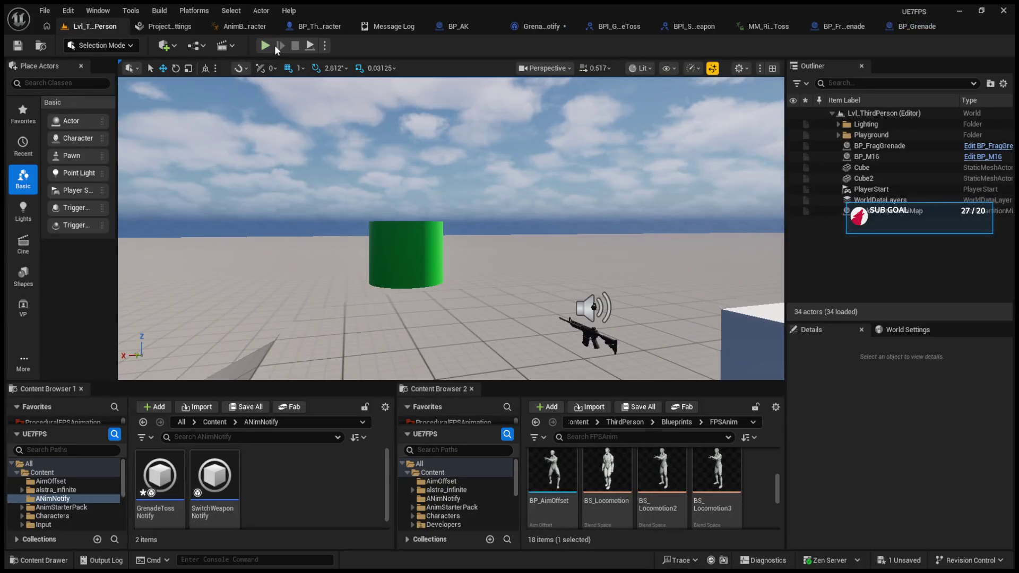
Play-test a grenade throw, which prints 'Notify End' on screen
click(450, 229)
key(g)
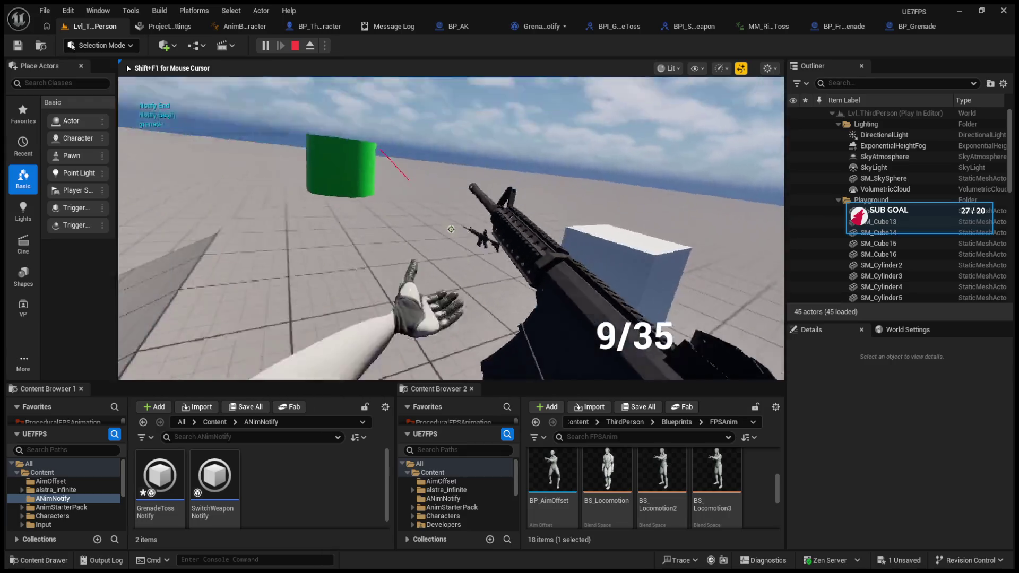
key(Escape)
Look through the BP_AK, GrenadeTossNotify and BPI_GrenadeToss blueprints
click(486, 30)
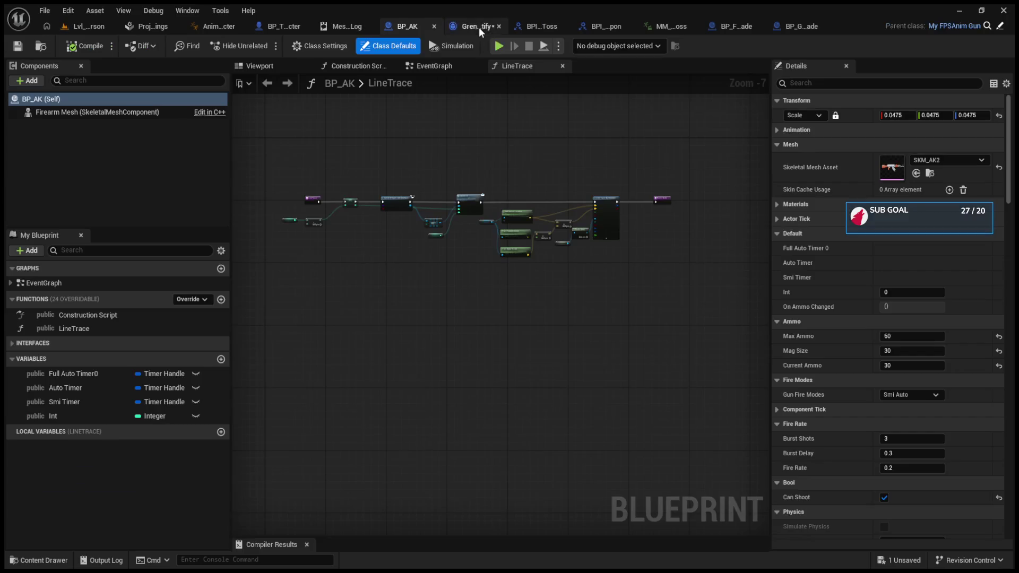
click(474, 26)
click(557, 27)
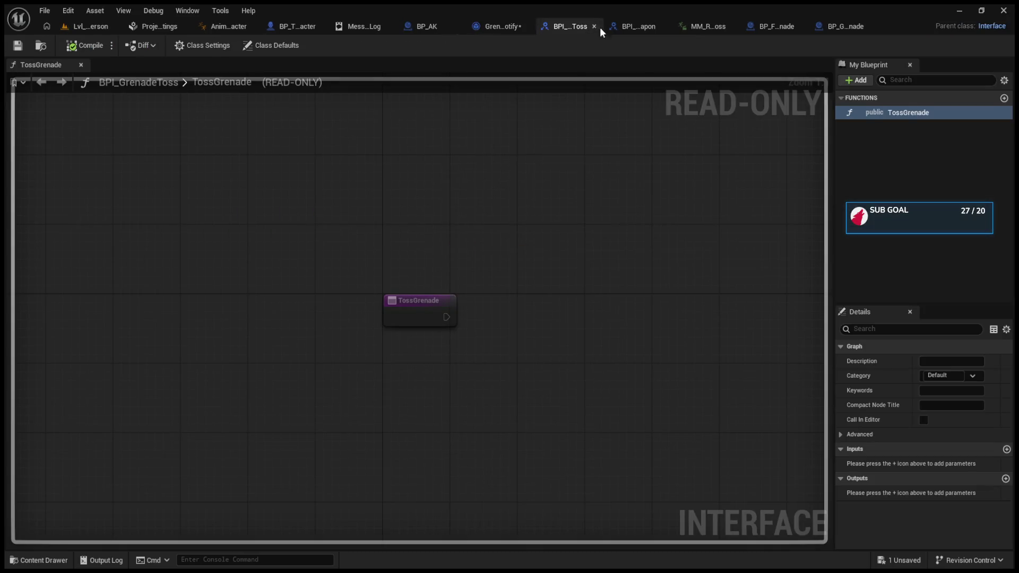
Drive the 'begin' Print String from On Notify End instead of On Notify Begin
click(637, 27)
click(302, 26)
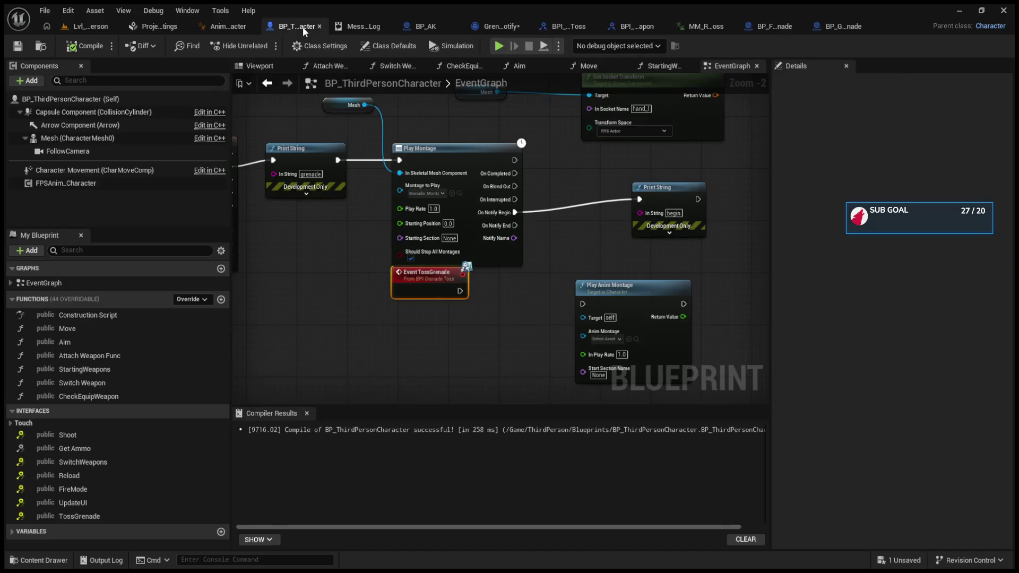
drag(477, 291, 396, 296)
alt+click(558, 205)
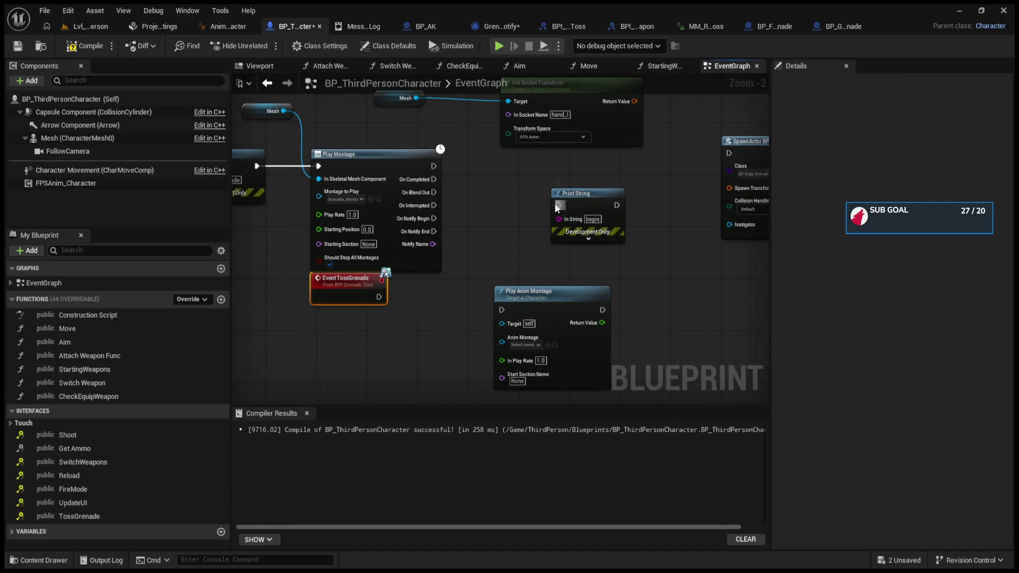
drag(434, 232, 558, 205)
Play-test the grenade throw with G and return to the character graph
click(78, 46)
key(alt+p)
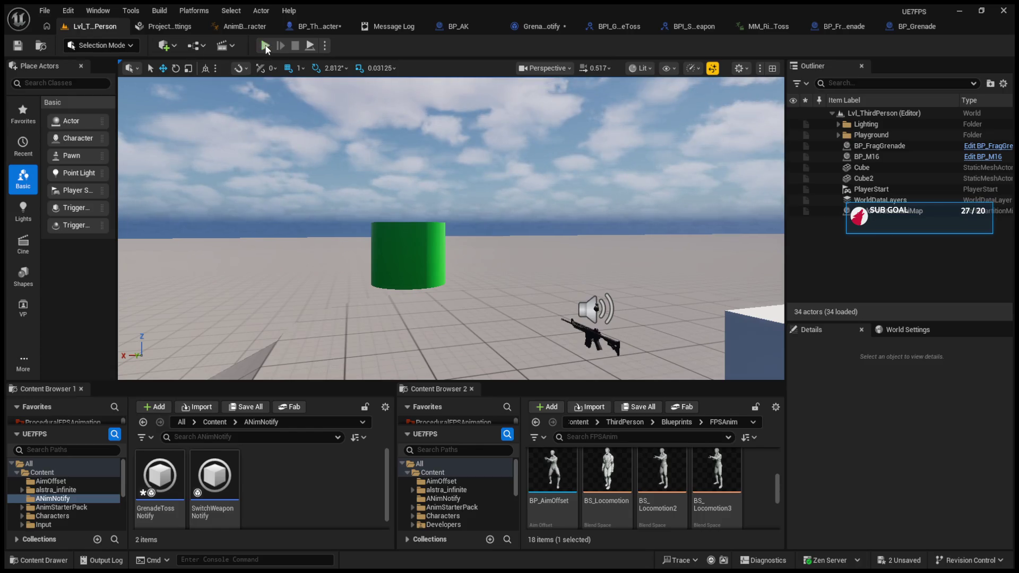
key(g)
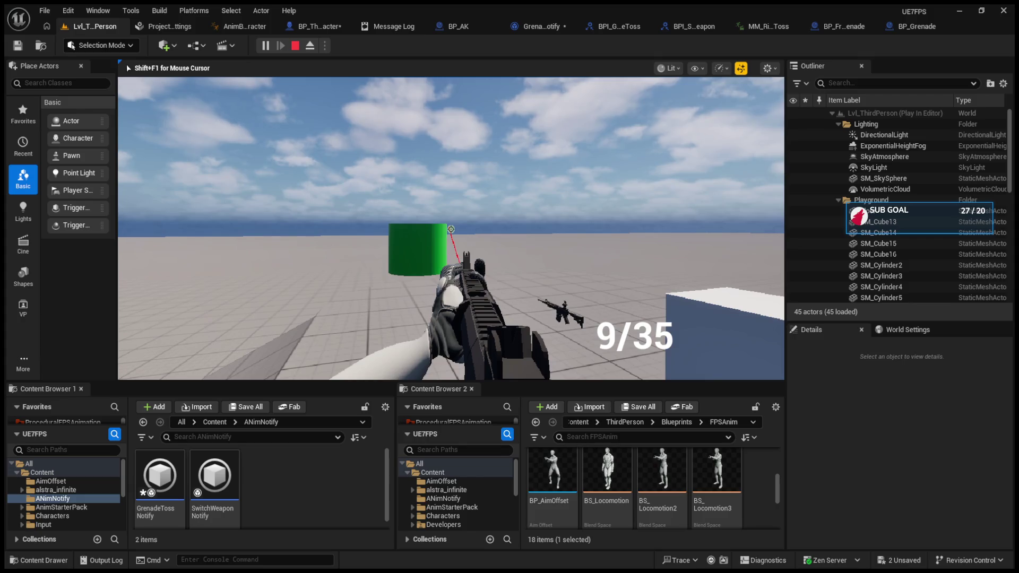
key(Escape)
click(311, 26)
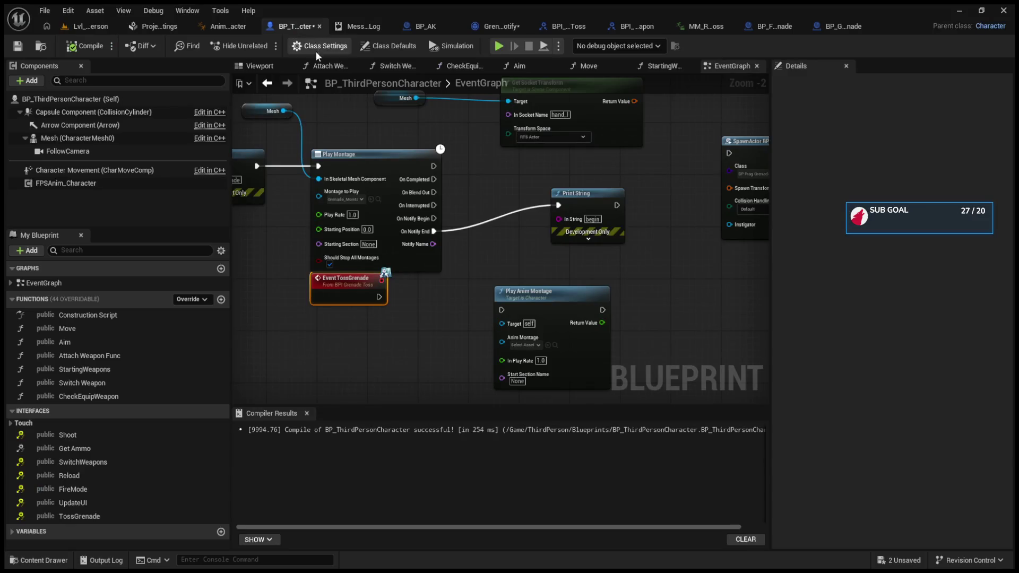
Break the On Notify End wire, drop Event TossGrenade lower, then switch to BP_AK
alt+click(434, 231)
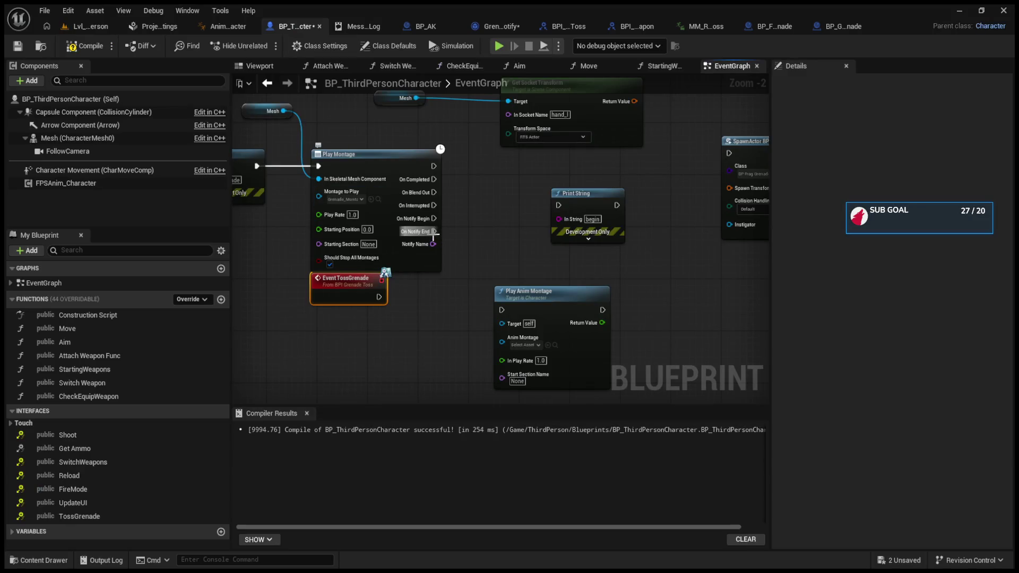
drag(358, 299, 351, 365)
click(677, 337)
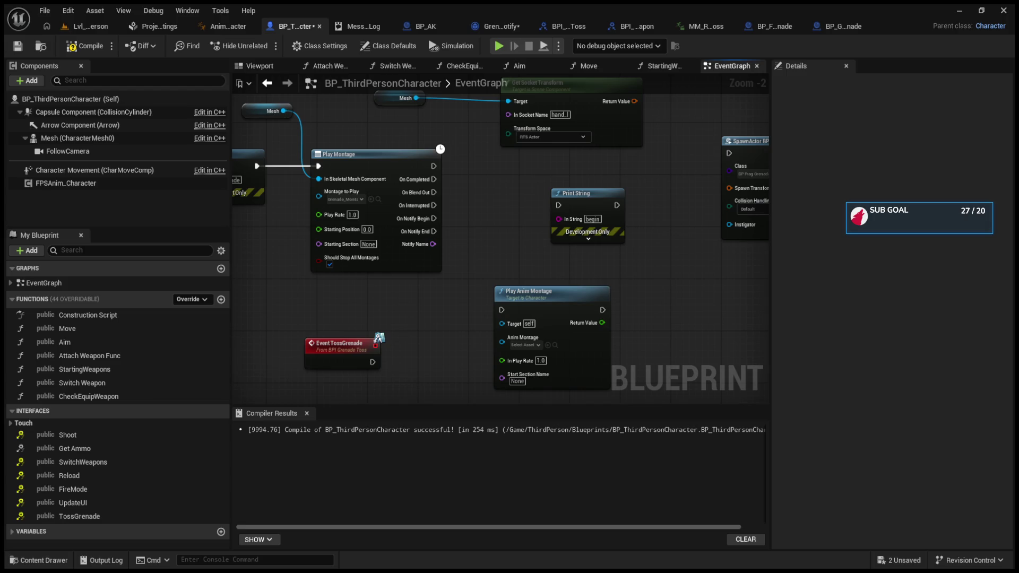
click(425, 26)
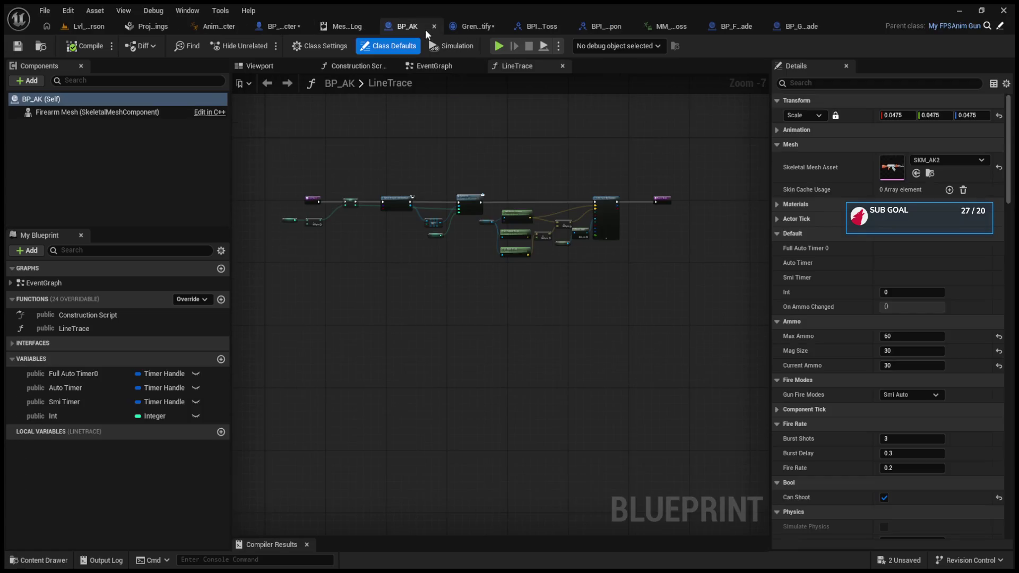
Review the BPI_GrenadeToss and BP_FragGrenade graphs, then open Grenade_Montage from the Content Browser
click(477, 27)
click(554, 25)
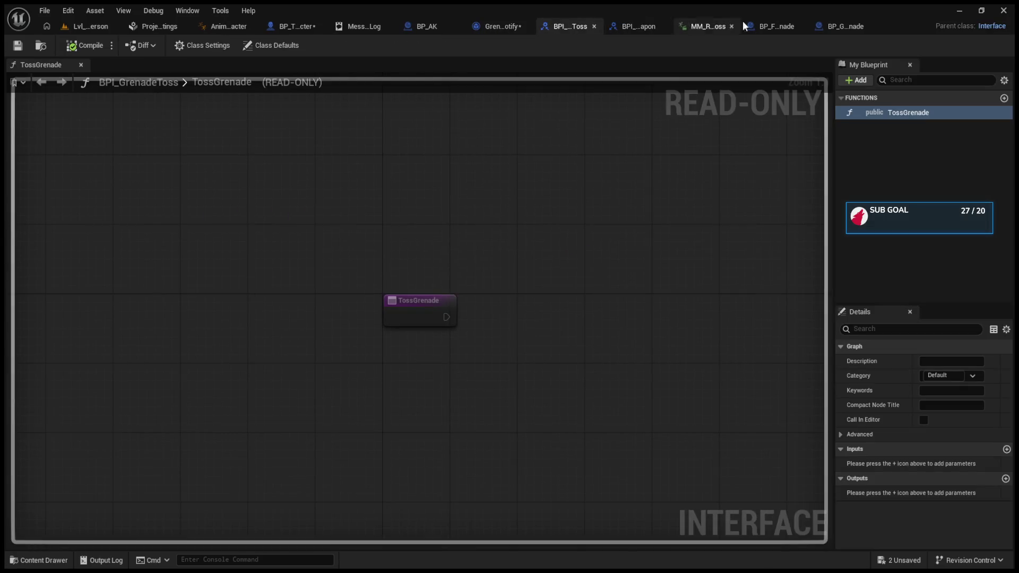
click(764, 20)
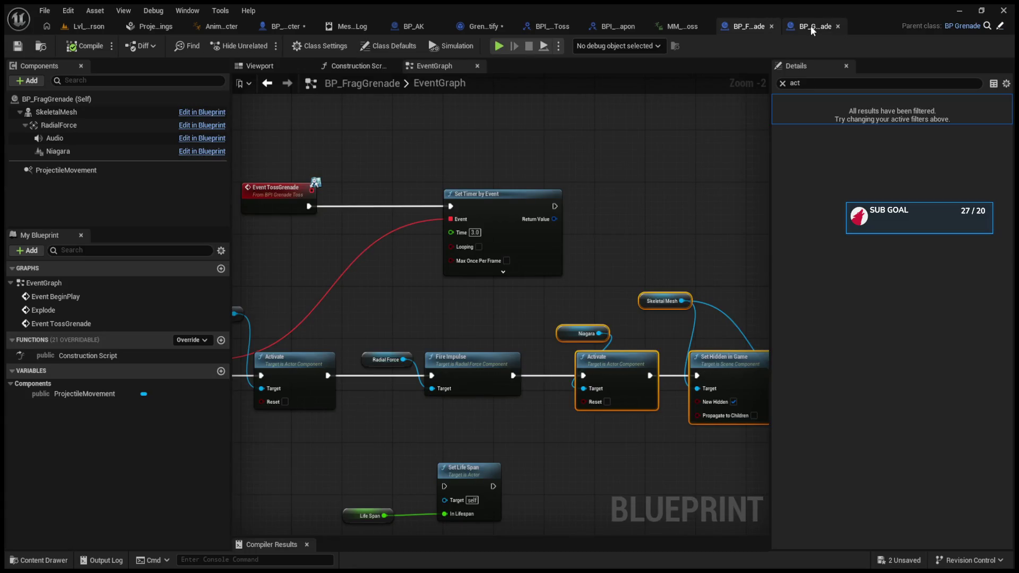
drag(555, 209, 602, 192)
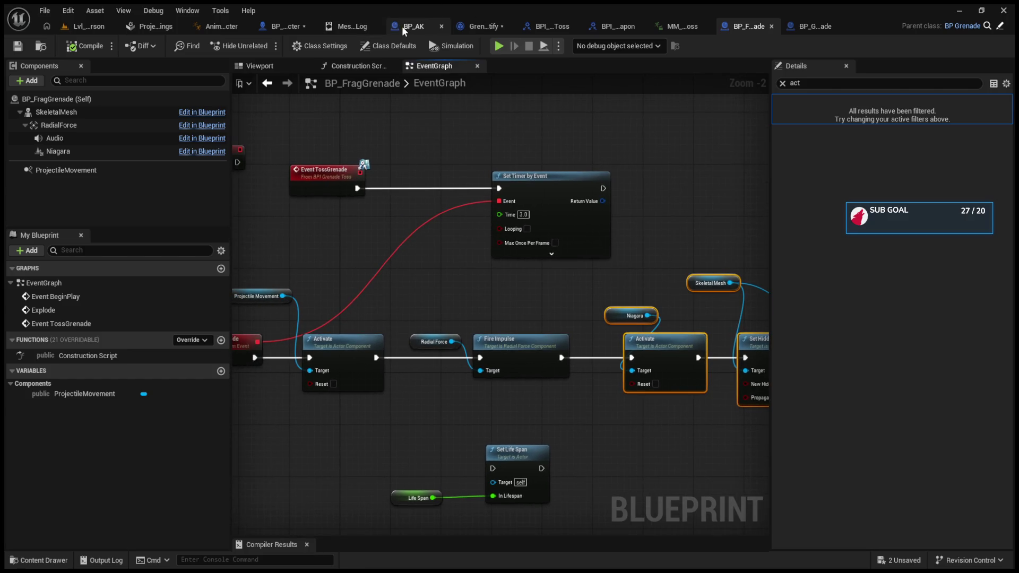
click(280, 27)
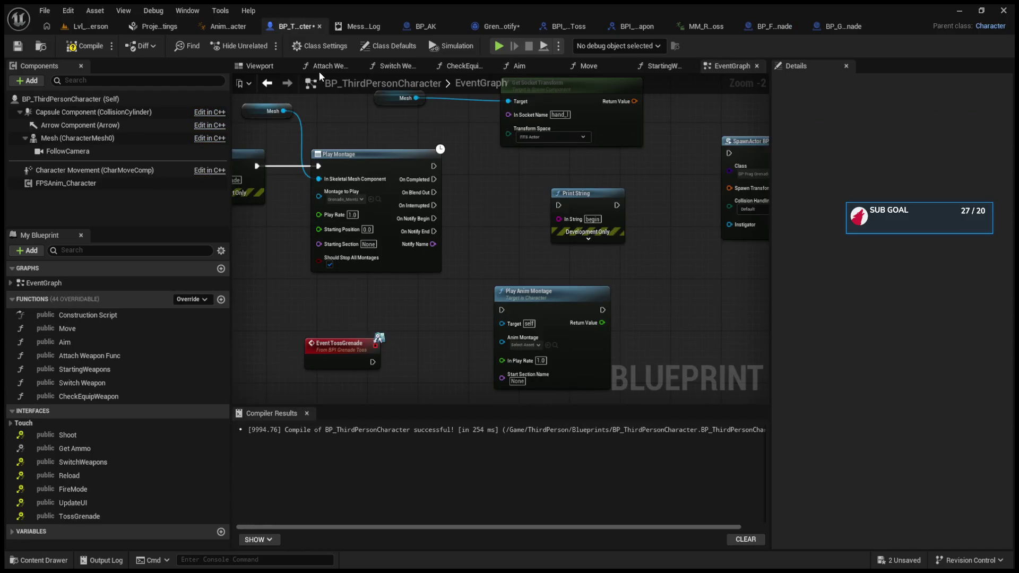
click(380, 199)
double_click(555, 480)
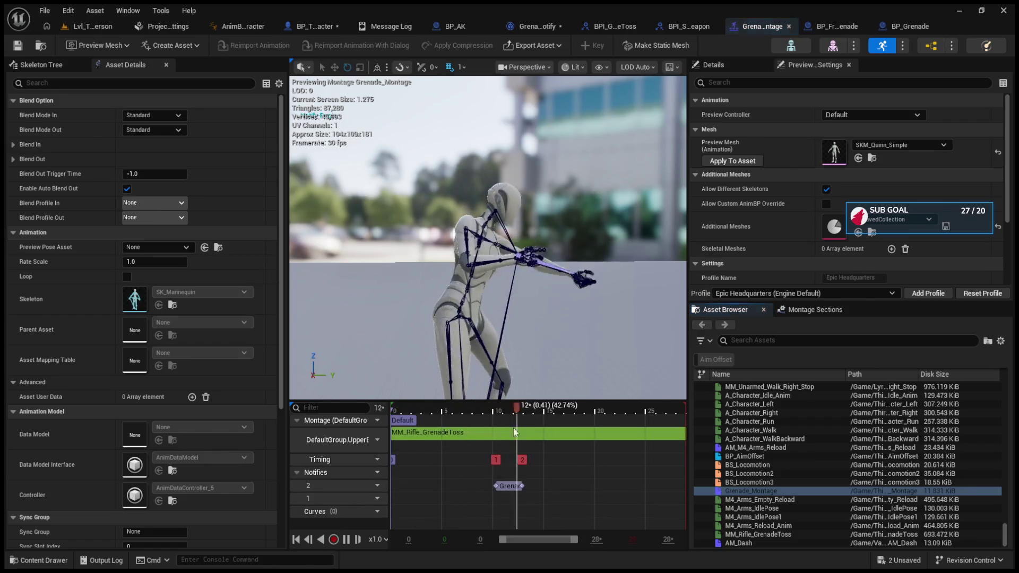
Pause the preview at frame 9 and add a None notify on notify track 1
click(360, 539)
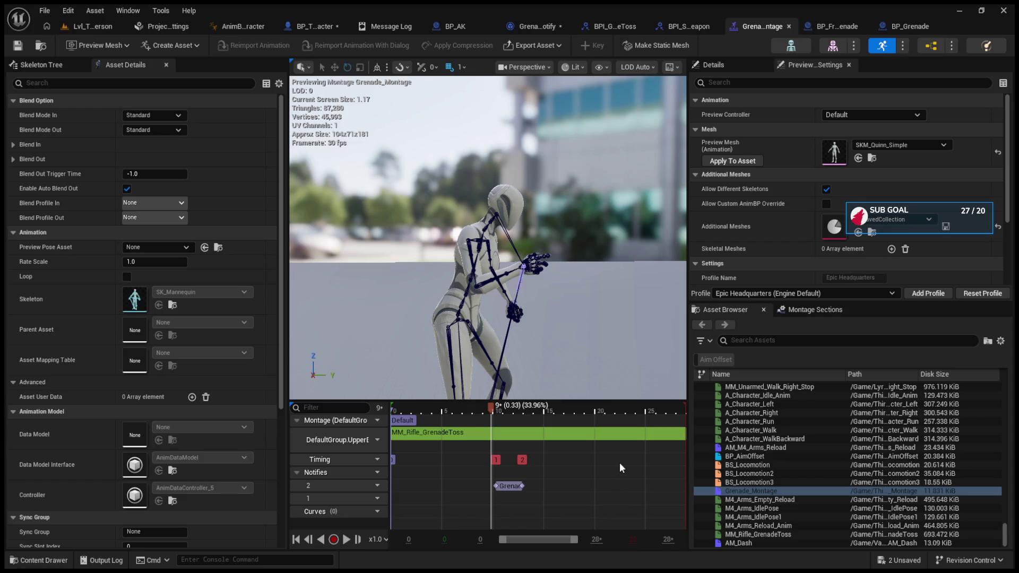
drag(518, 505, 490, 498)
click(537, 501)
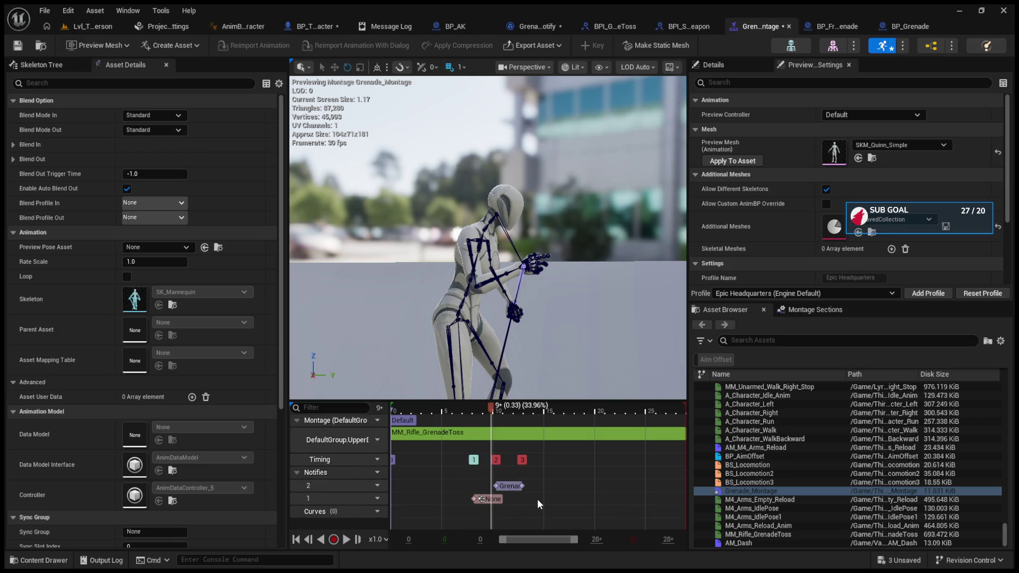
Delete the new notify, restore it with undo, and move to the BP_AK blueprint
click(501, 499)
key(Delete)
key(ctrl+z)
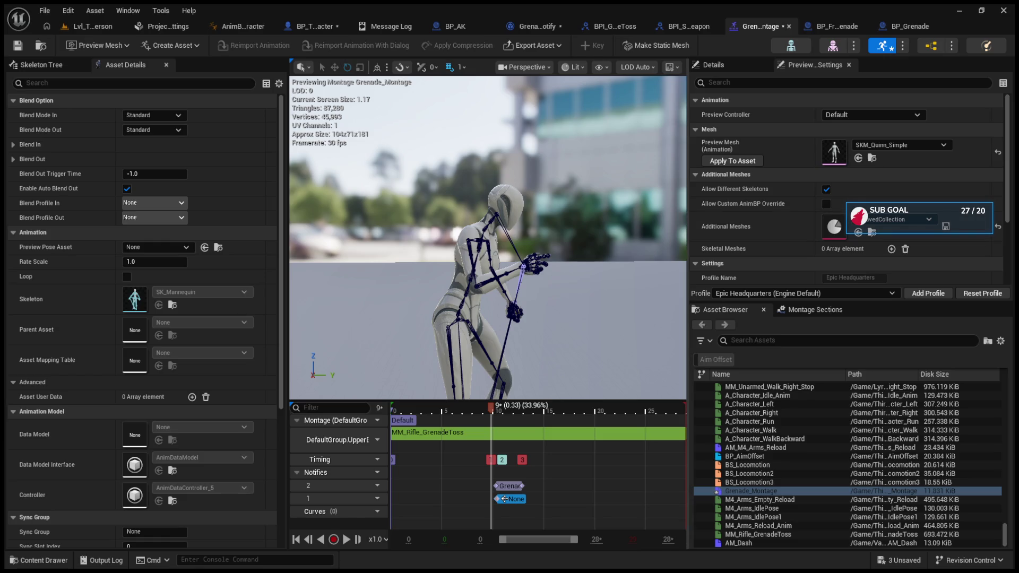
click(440, 27)
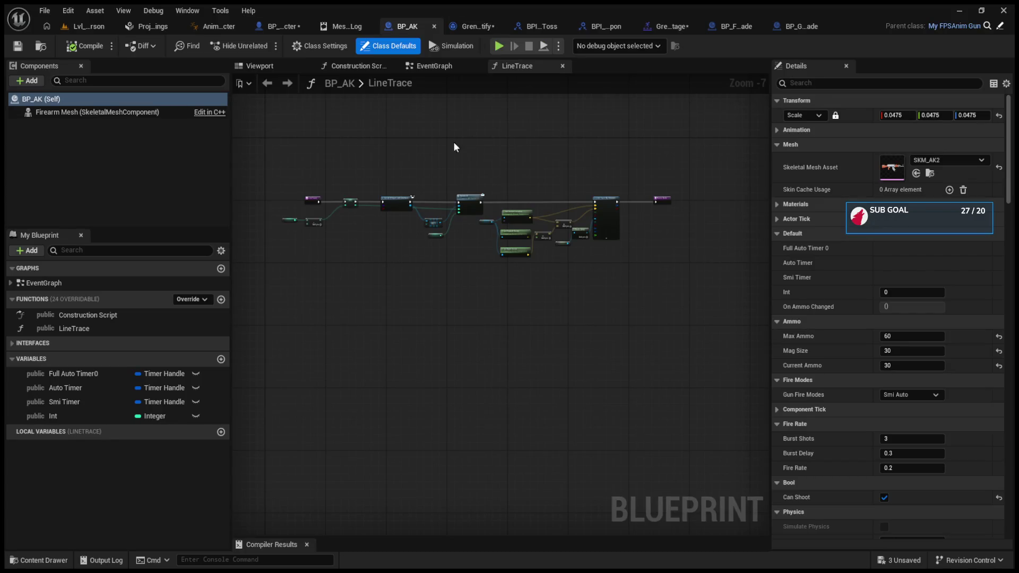
Close the GrenadeTossNotify, BPI_GrenadeToss and weapon-switch interface tabs
click(470, 28)
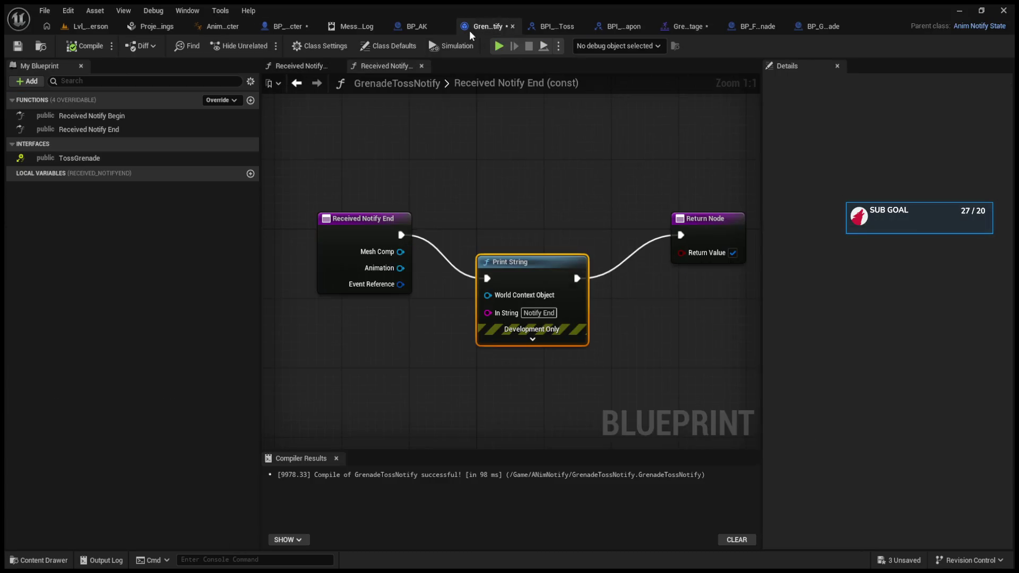
click(514, 27)
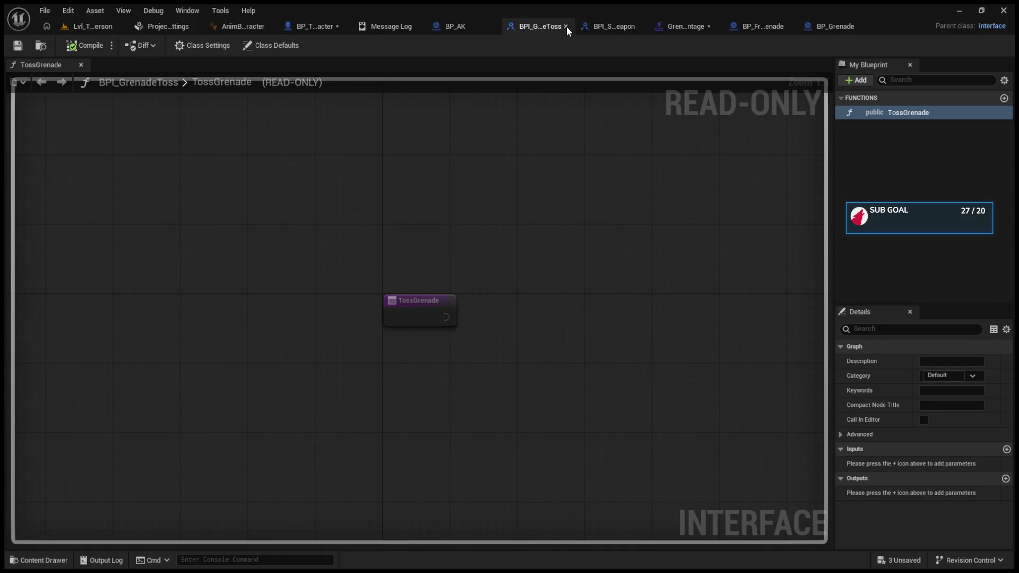
click(581, 28)
click(612, 26)
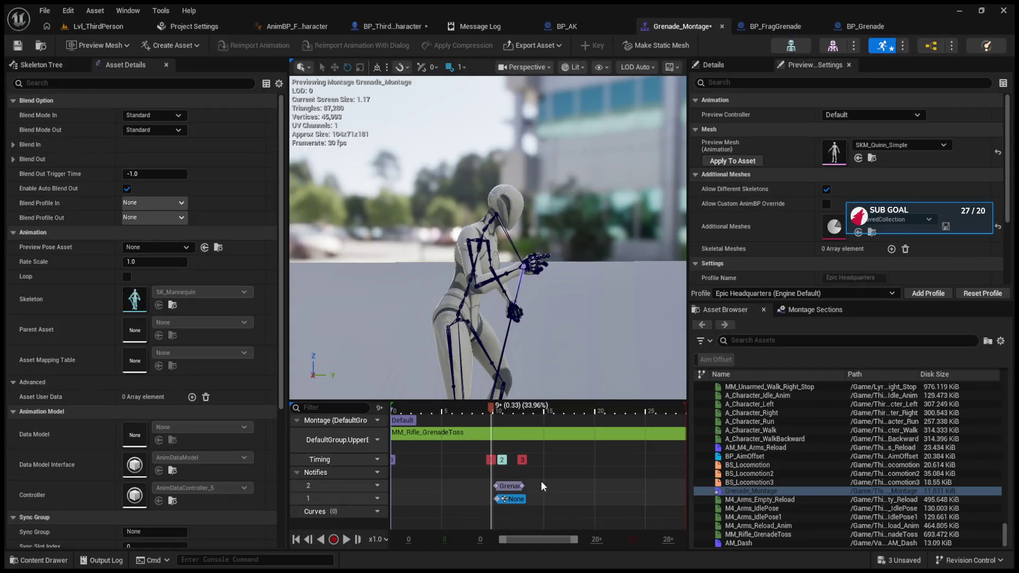
Playtest the level and throw a grenade with G
click(85, 25)
click(265, 46)
key(g)
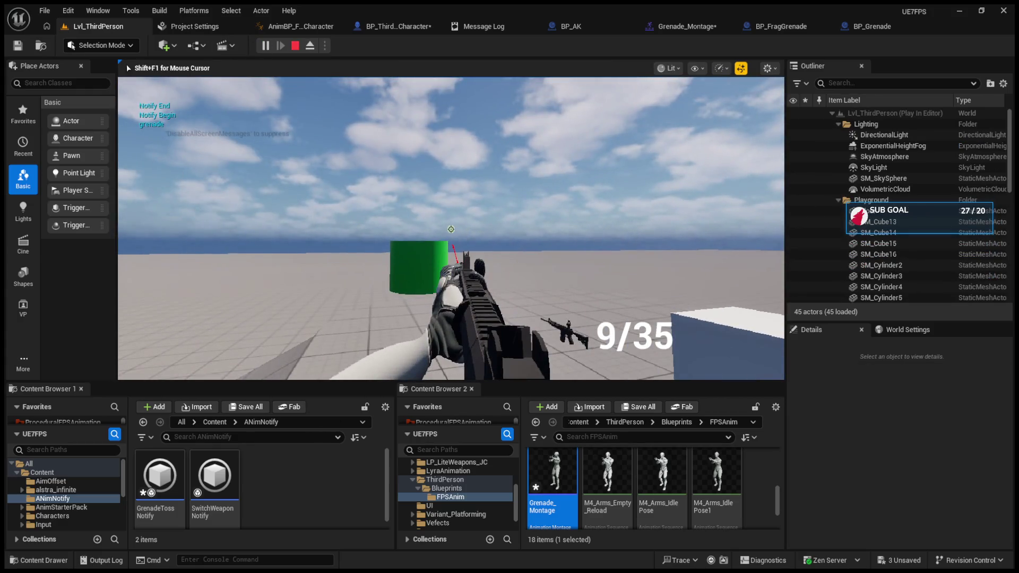
key(Escape)
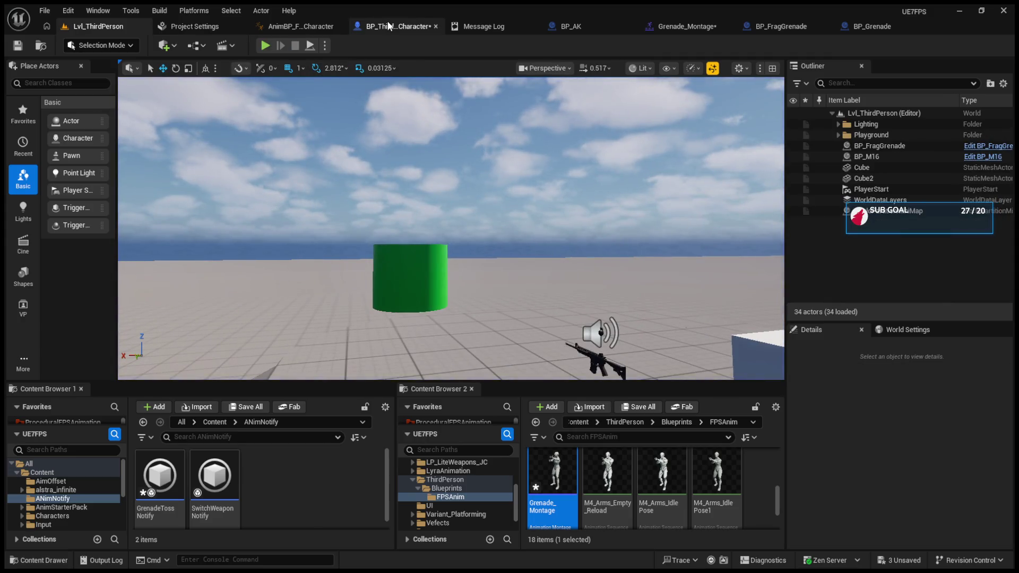
Reconnect On Notify End to Print String and playtest a grenade throw
click(389, 26)
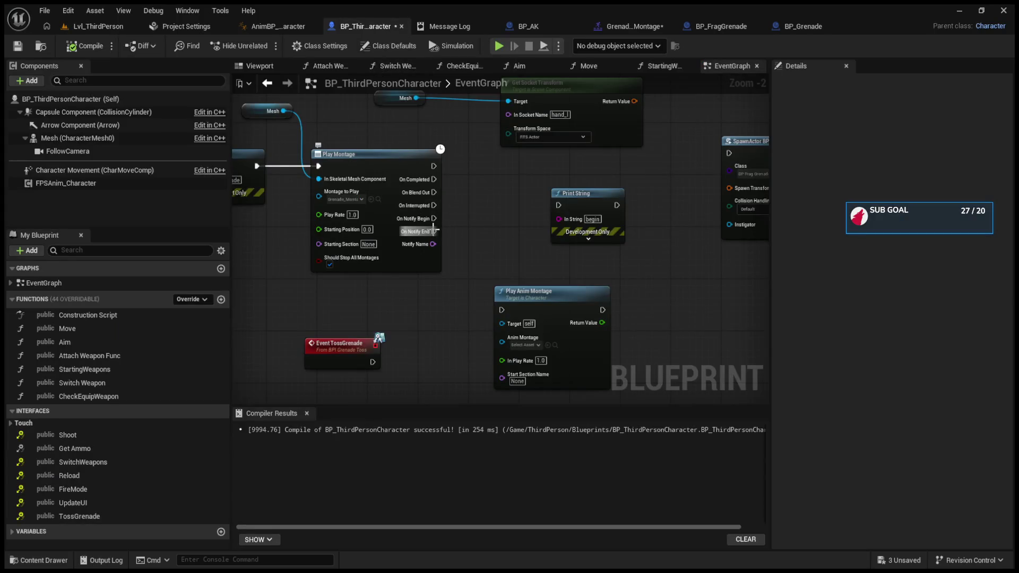
drag(434, 231, 559, 205)
click(98, 26)
click(260, 46)
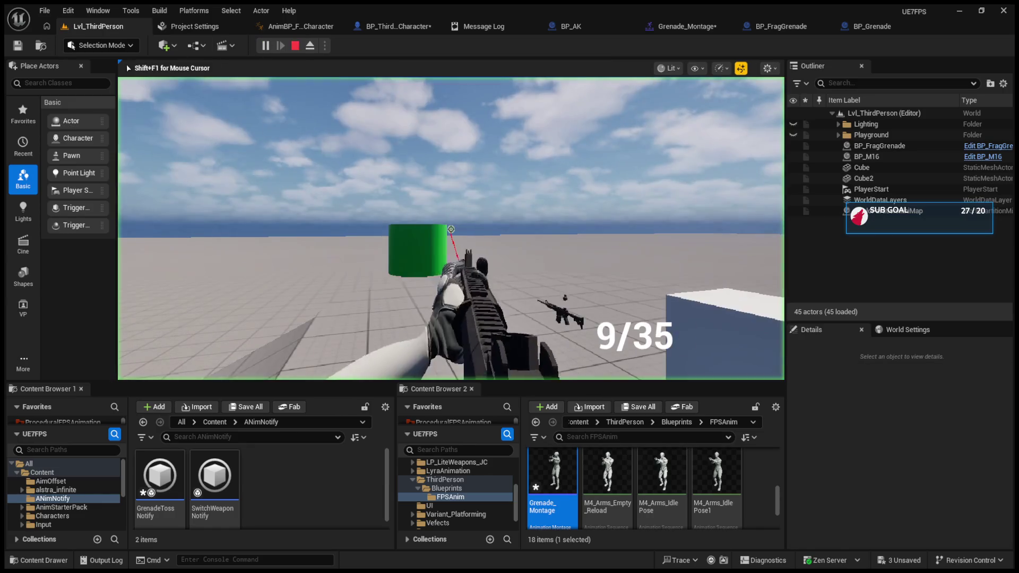
key(g)
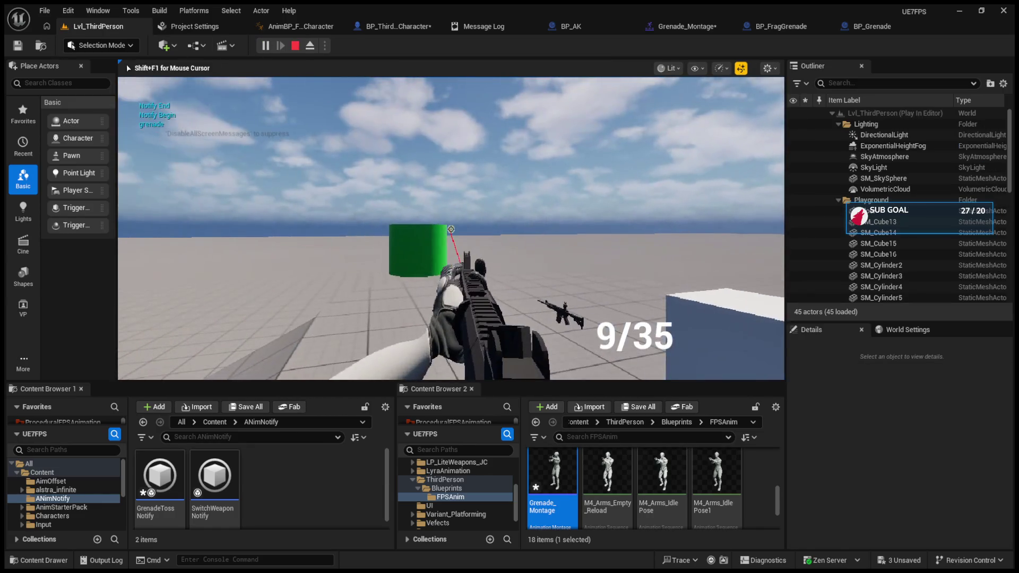
key(Escape)
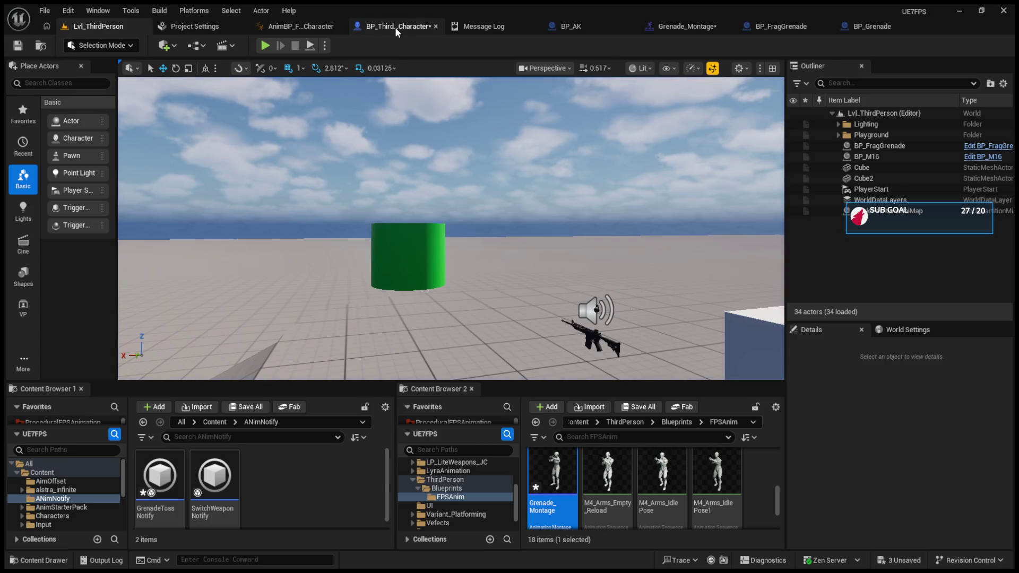
Drive Print String from On Blend Out instead, playtest it, and return to Grenade_Montage
click(395, 27)
alt+click(434, 231)
mouse_move(433, 192)
mouse_down()
mouse_move(504, 209)
mouse_move(558, 205)
mouse_up()
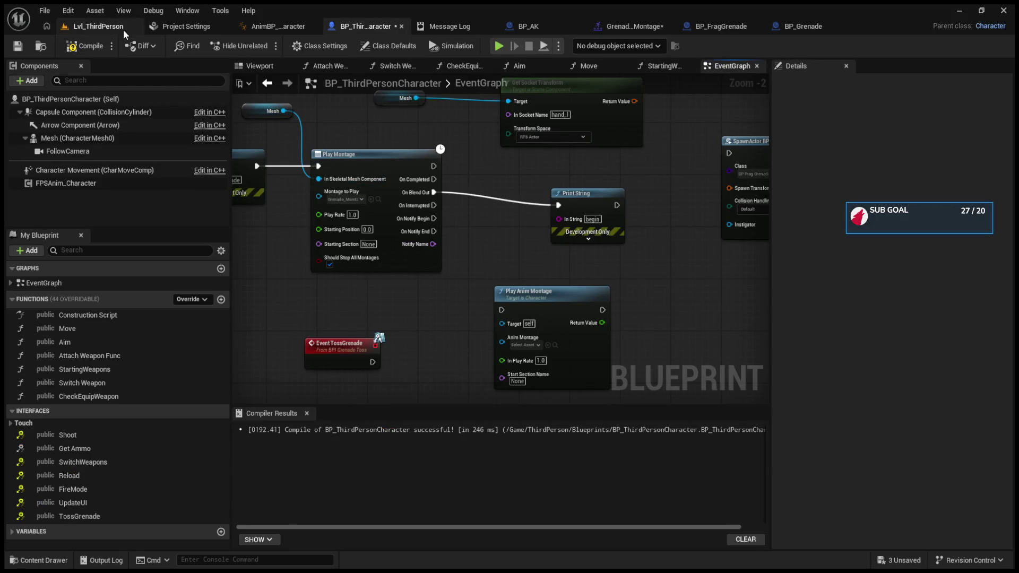
click(98, 26)
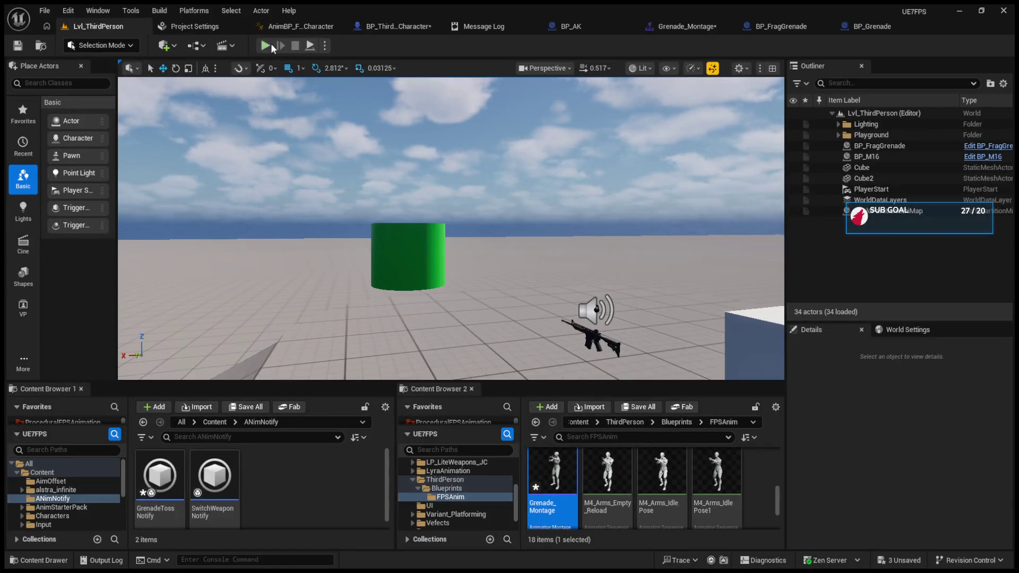
click(271, 46)
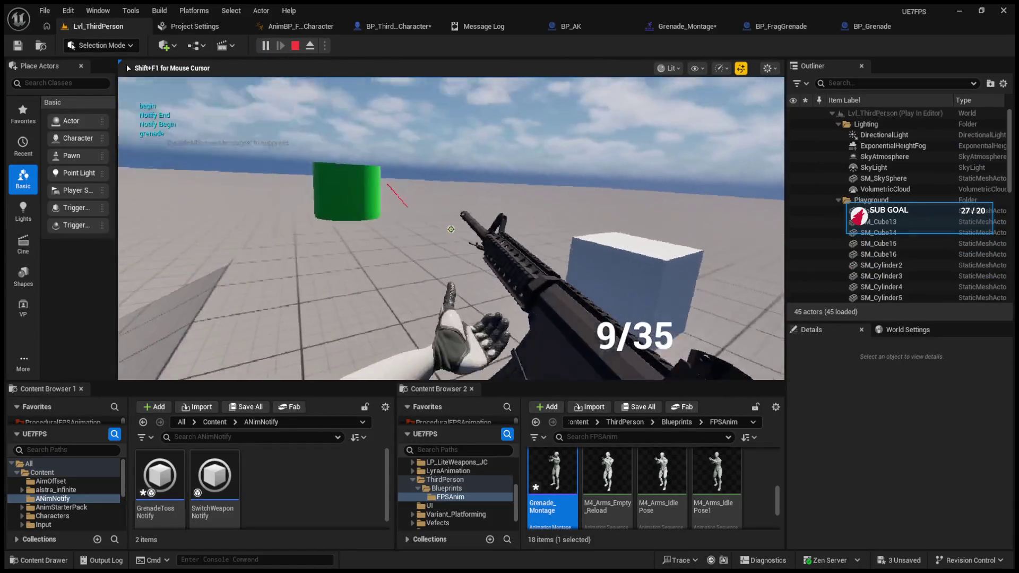
key(Escape)
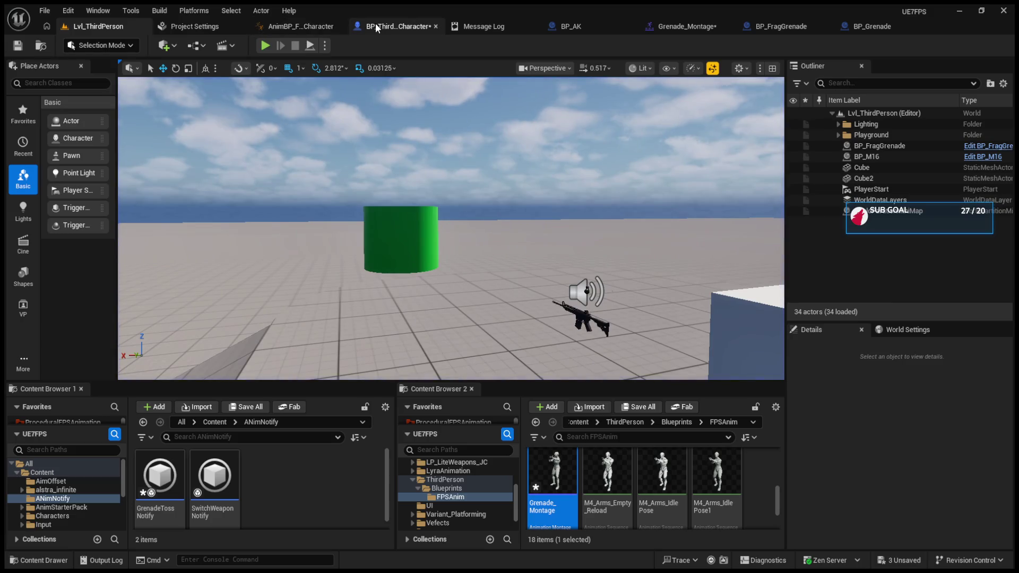
click(376, 27)
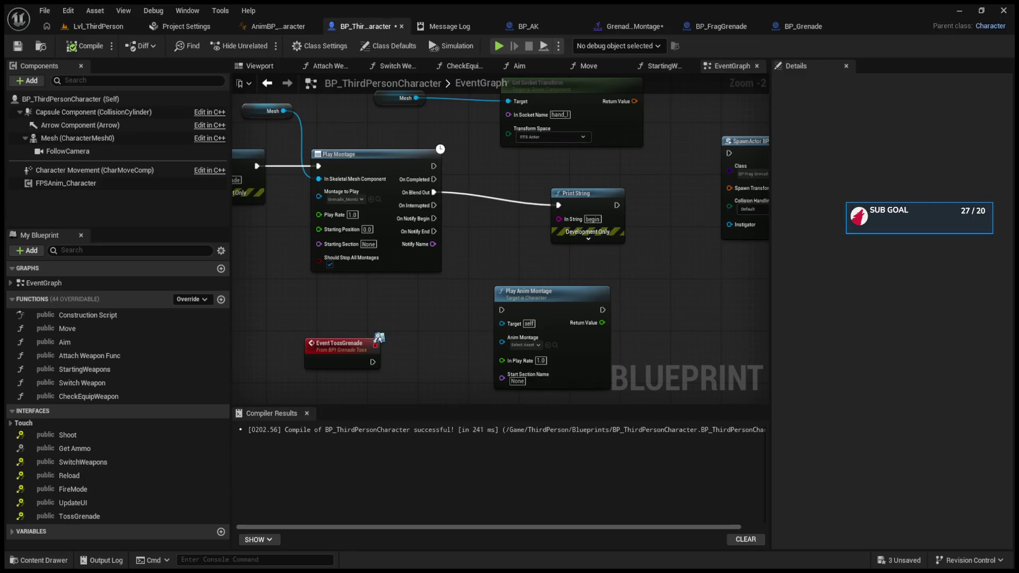
click(656, 28)
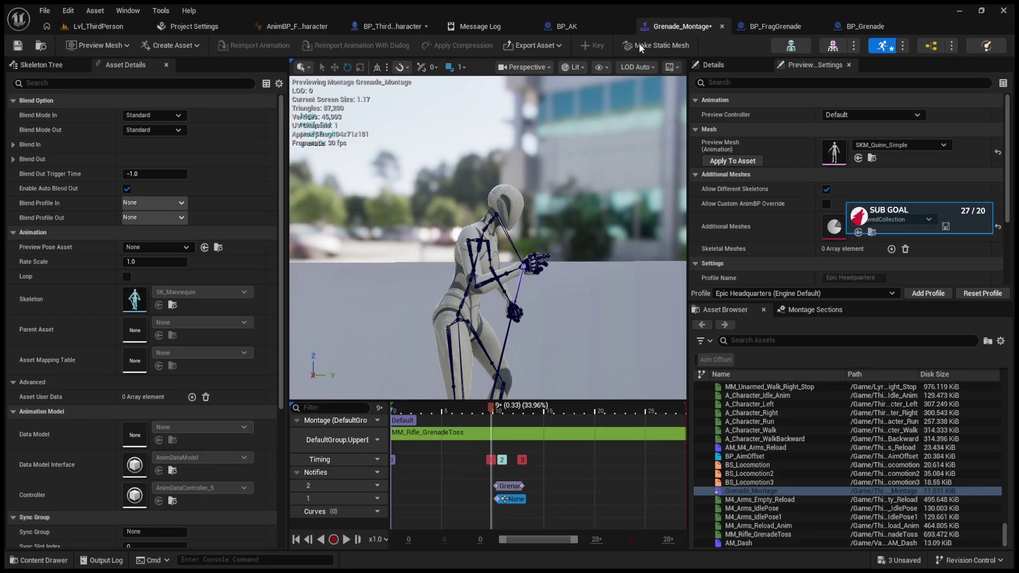
Replace the Grenade notify on track 2 of Grenade_Montage with an empty None notify
click(510, 486)
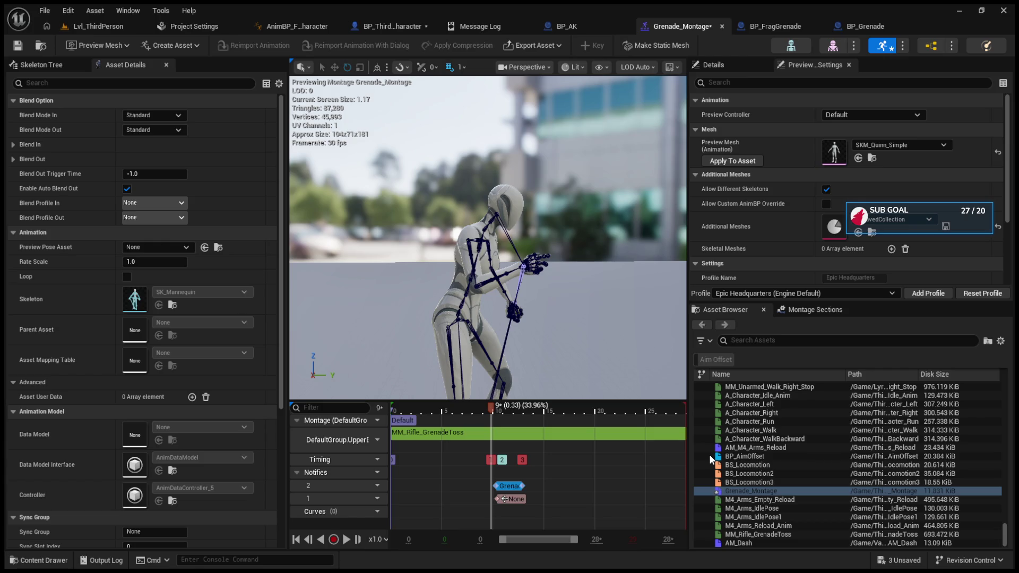
drag(709, 454, 516, 492)
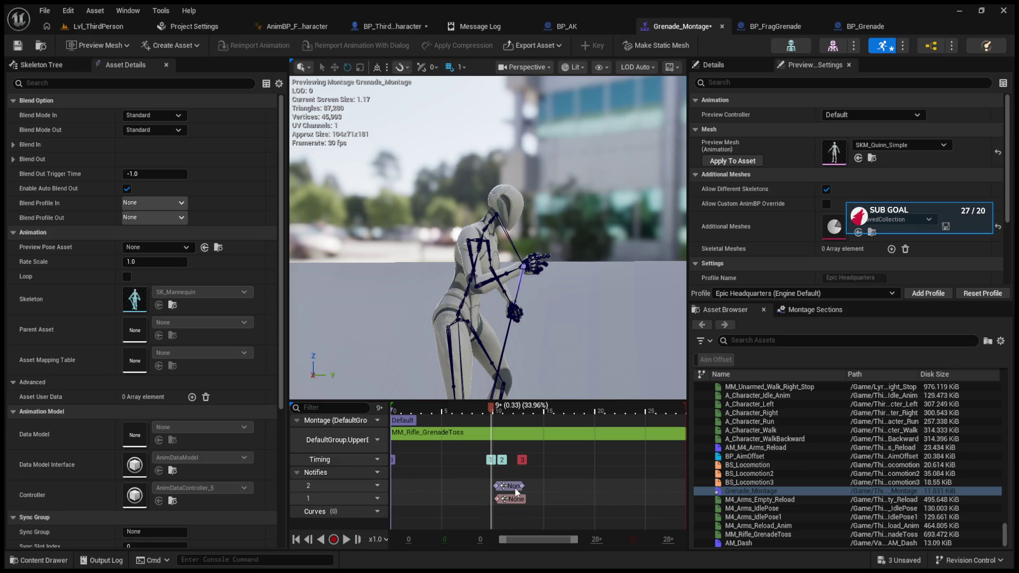
click(99, 26)
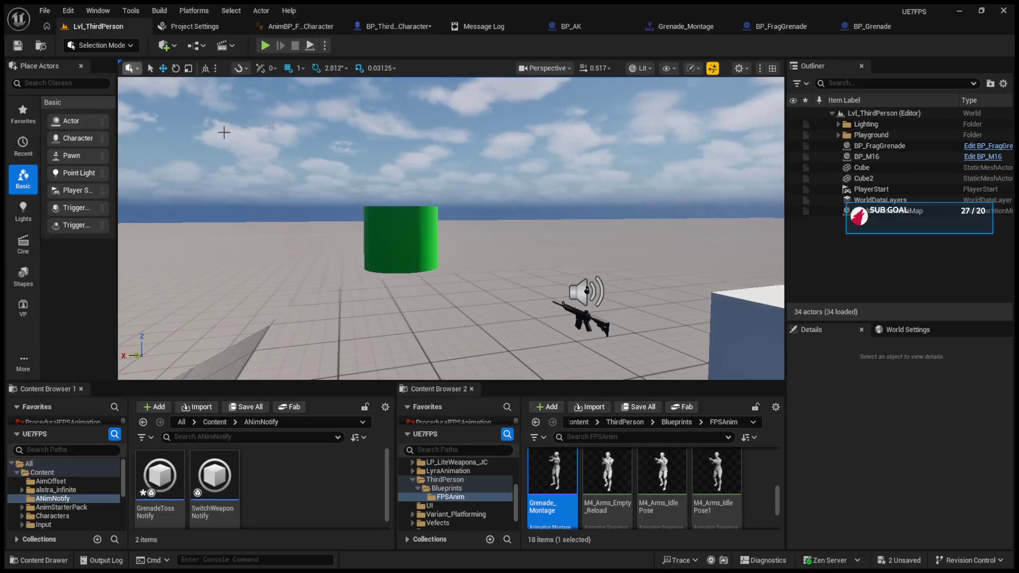
Change Print String's text to 'poop' and wire it to On Notify Begin
click(392, 26)
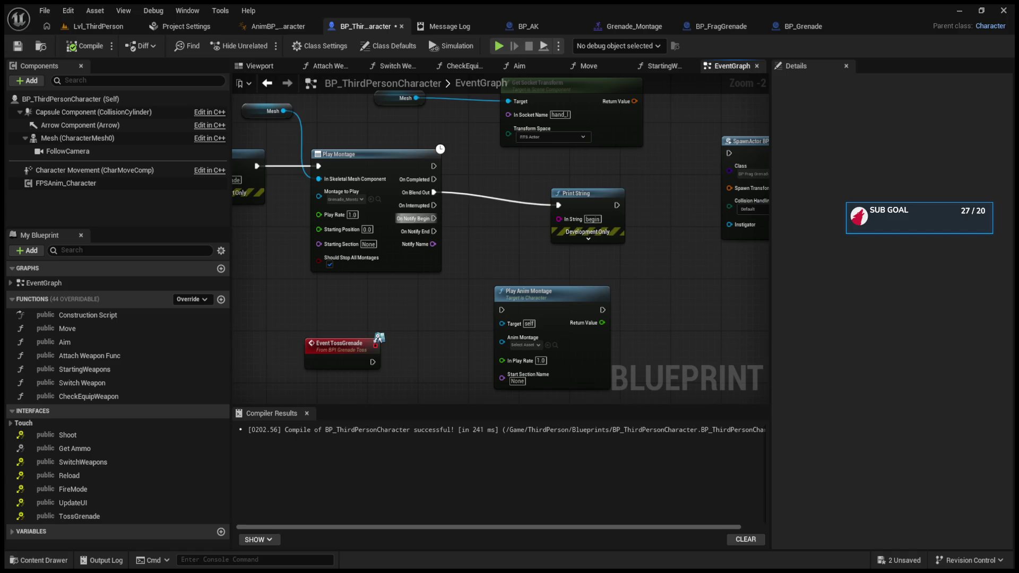
alt+click(434, 192)
drag(434, 218, 593, 213)
click(593, 212)
click(593, 218)
text(poop)
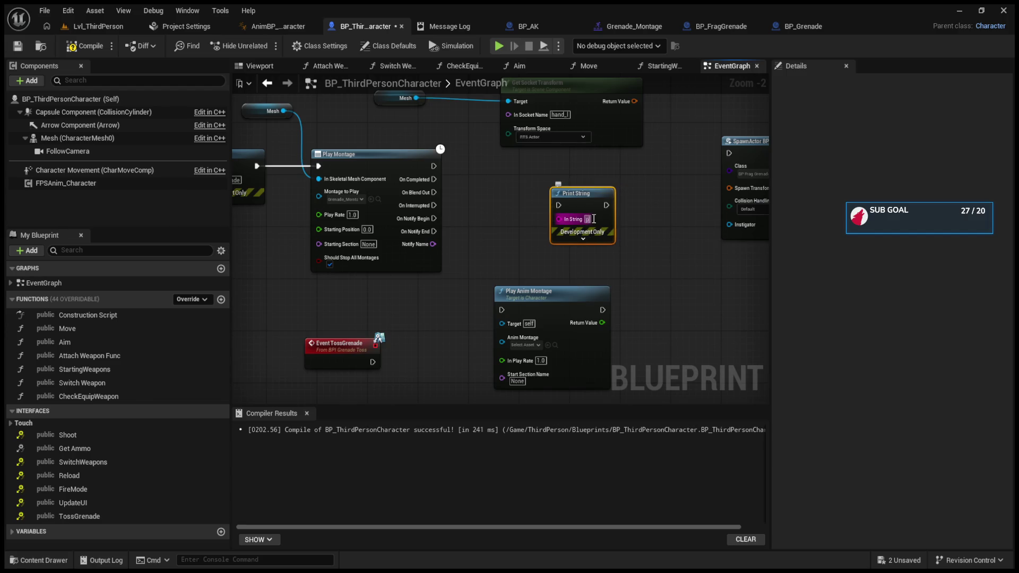
key(Return)
click(504, 232)
mouse_move(434, 218)
mouse_down()
mouse_move(518, 223)
mouse_move(558, 206)
mouse_up()
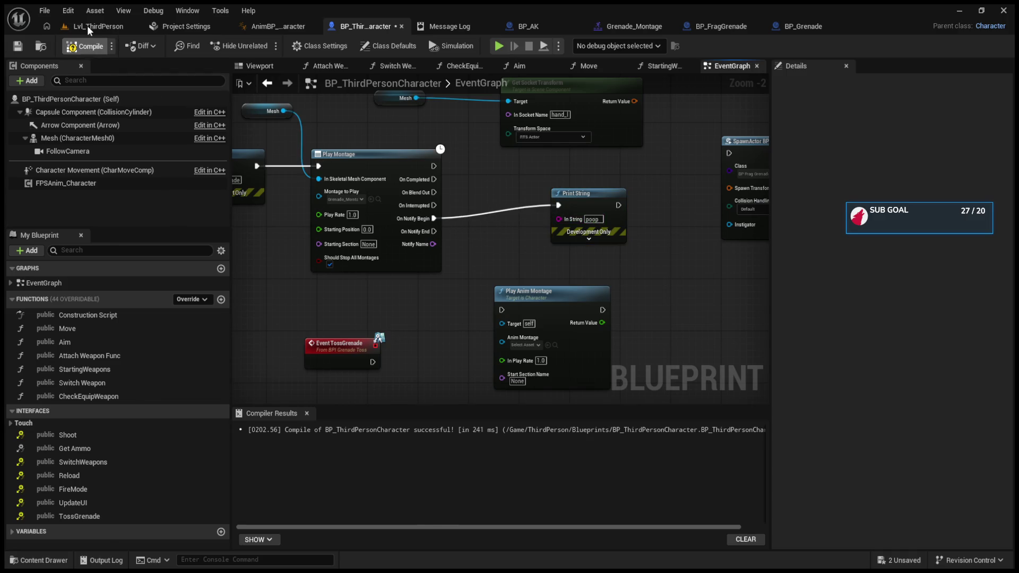
Playtest a grenade throw, then release control with Shift+F1
click(87, 26)
click(264, 45)
key(g)
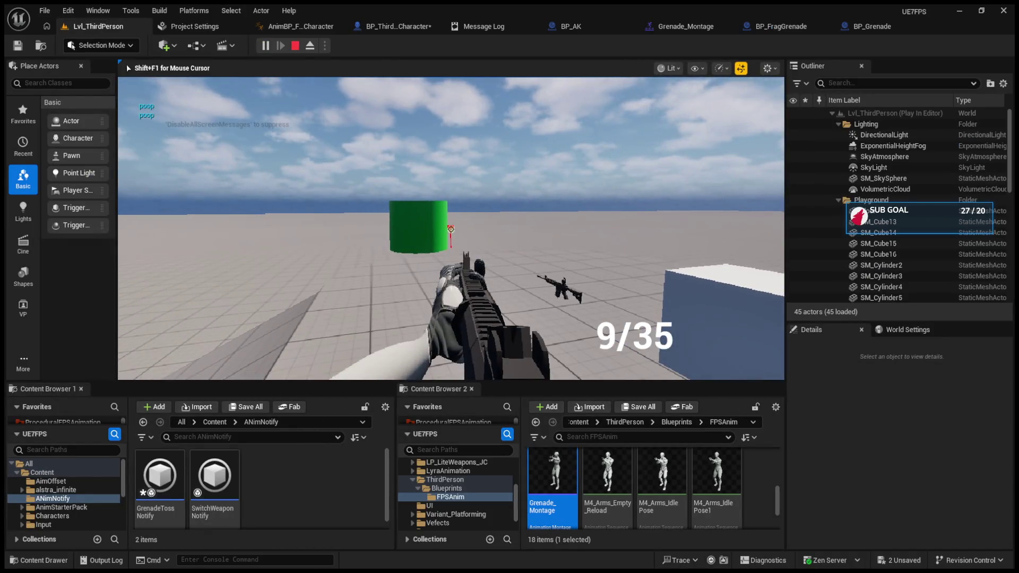
key(shift+F1)
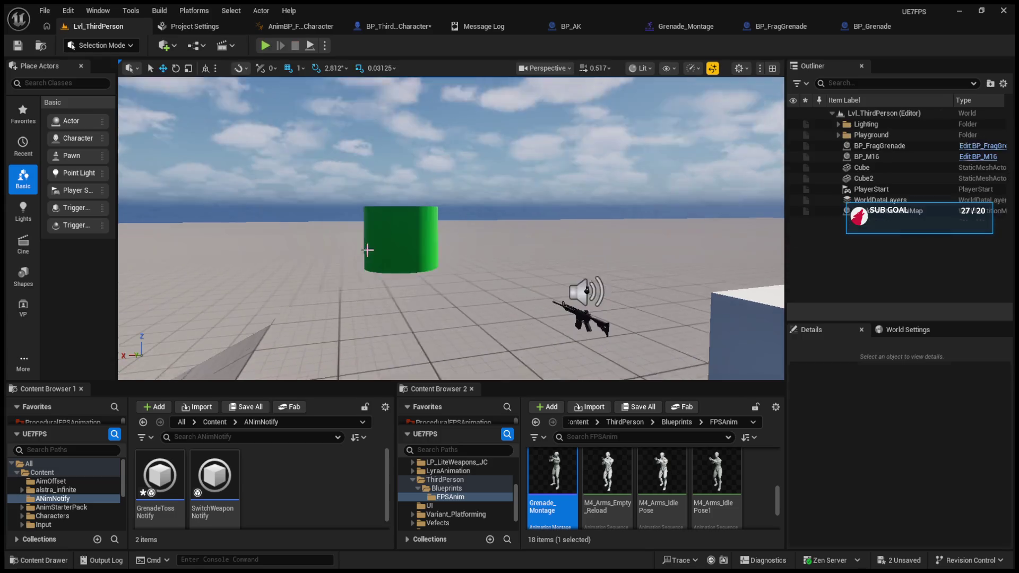
Unhook Print String from On Notify Begin and select the track-2 None notify in Grenade_Montage
click(398, 26)
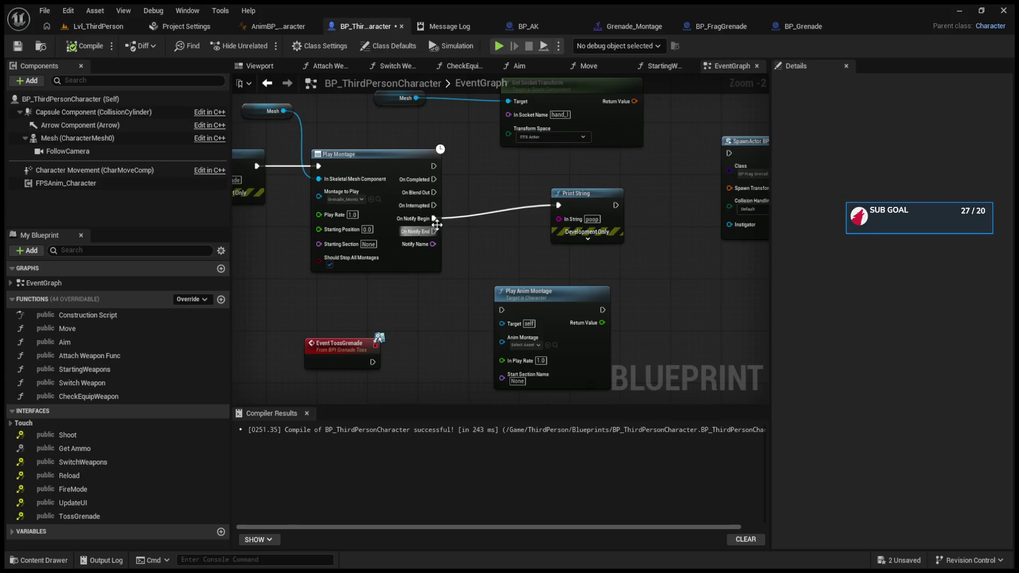
drag(602, 204, 557, 197)
alt+click(514, 198)
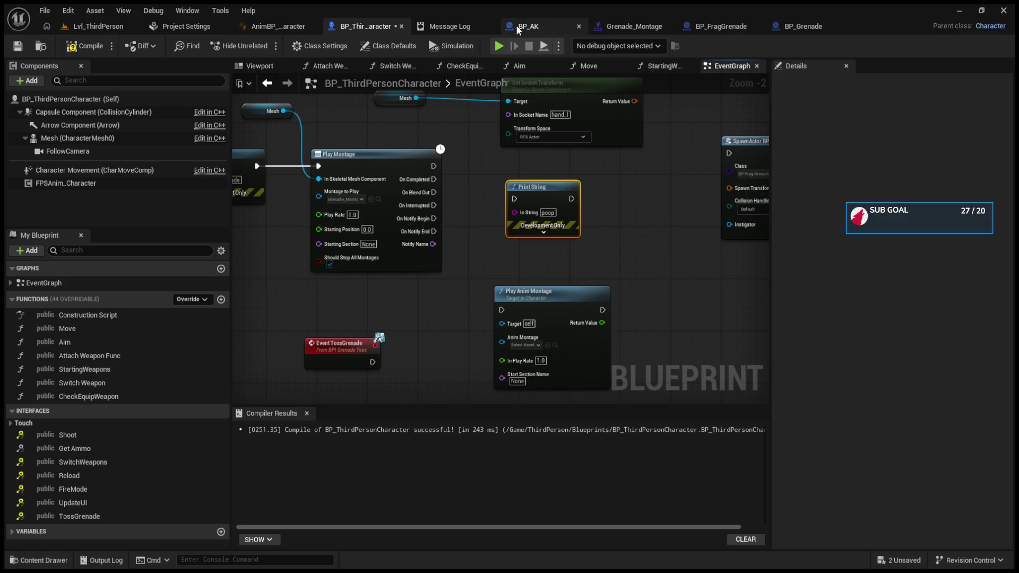
click(516, 25)
click(626, 26)
click(511, 488)
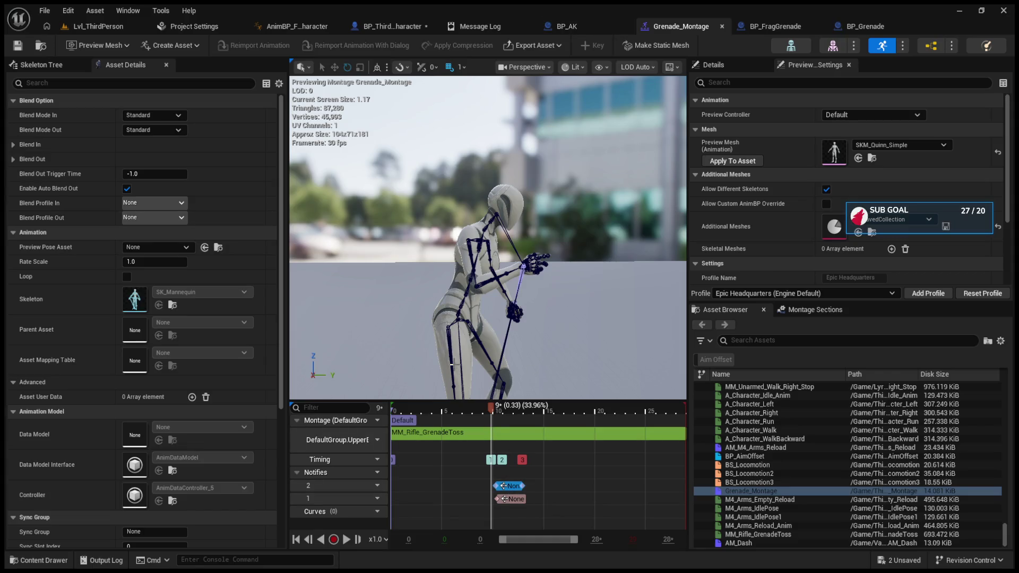
Delete the old notifies on tracks 1 and 2 of Grenade_Montage
key(Delete)
click(511, 501)
key(Delete)
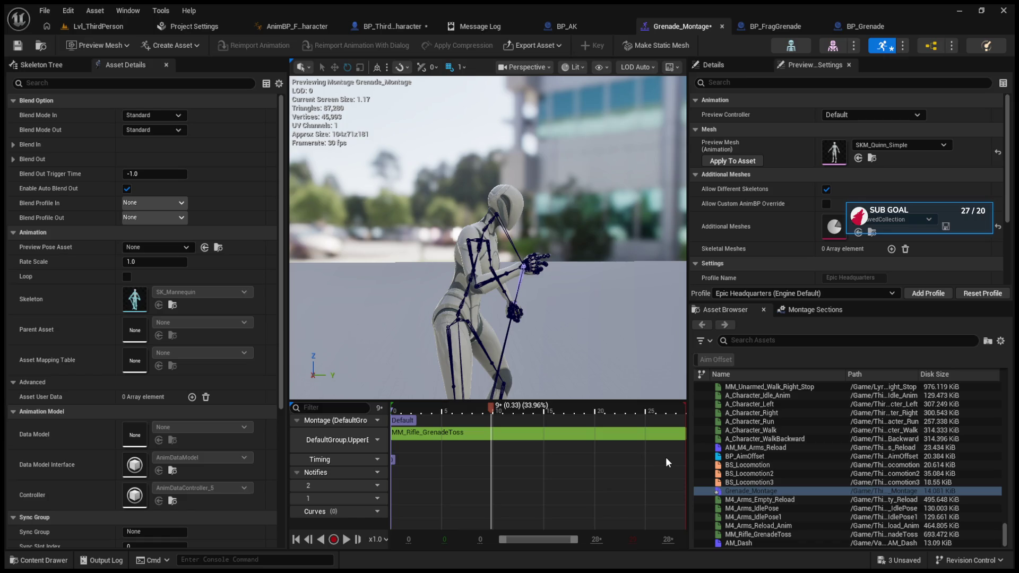
Add a new track-2 notify near frame 12 (0.42 s), lengthen it, and save the montage
key(ctrl+v)
drag(493, 410, 518, 411)
drag(503, 486, 523, 486)
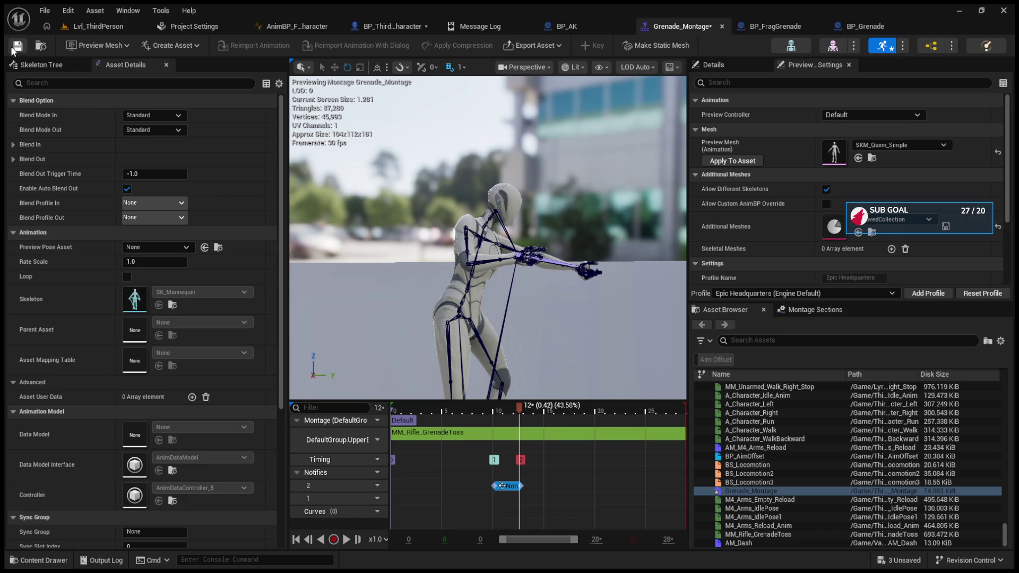
click(12, 48)
click(89, 27)
click(393, 26)
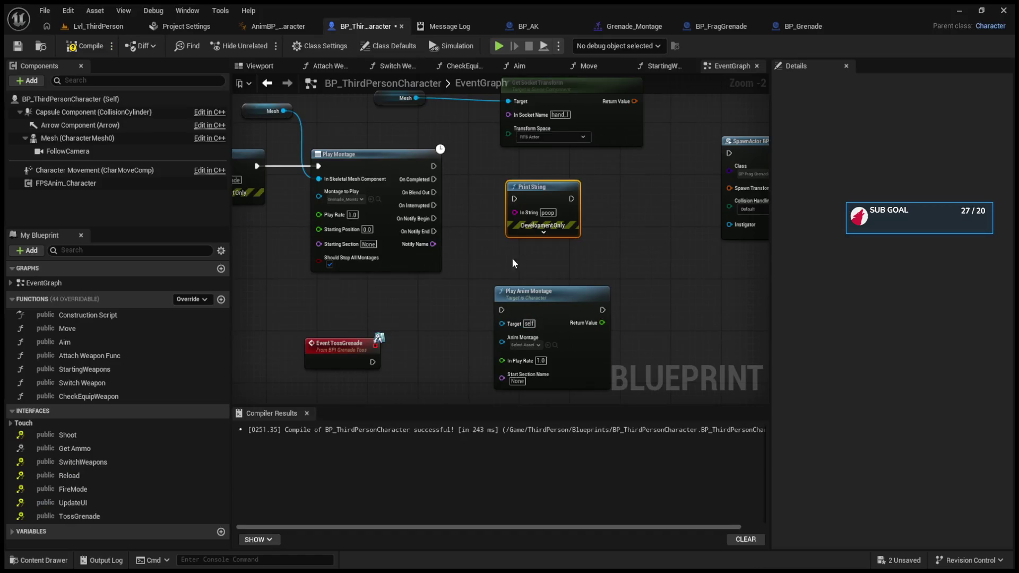
Replace Print String: notify begin spawns the frag grenade at the socket transform, notify end tosses it
key(Delete)
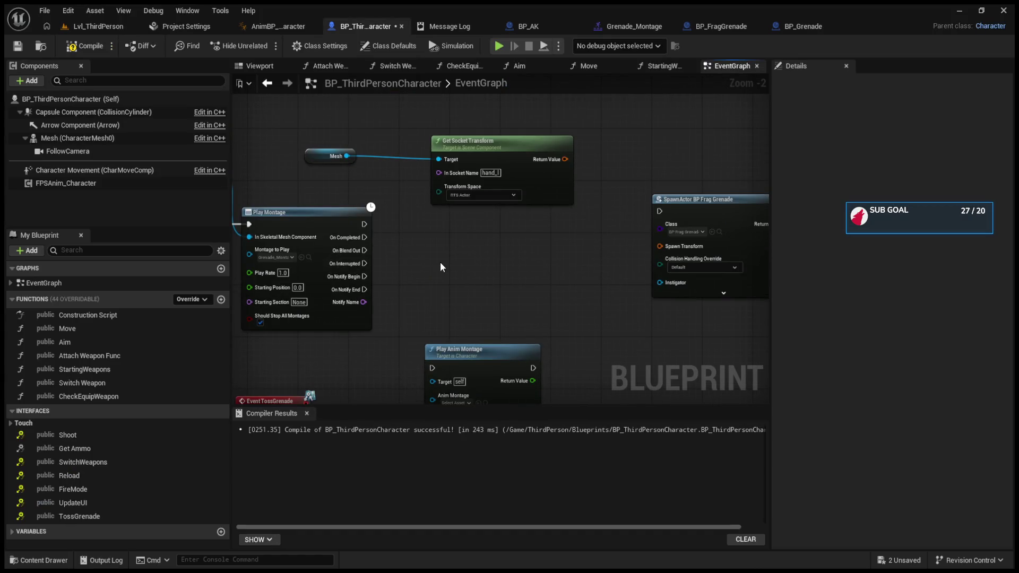
drag(364, 277, 660, 211)
mouse_move(565, 159)
mouse_down()
mouse_move(653, 240)
mouse_move(643, 250)
mouse_move(636, 224)
mouse_move(624, 238)
mouse_move(663, 247)
mouse_move(472, 272)
mouse_move(434, 206)
mouse_up()
scroll(445, 240, down, 2)
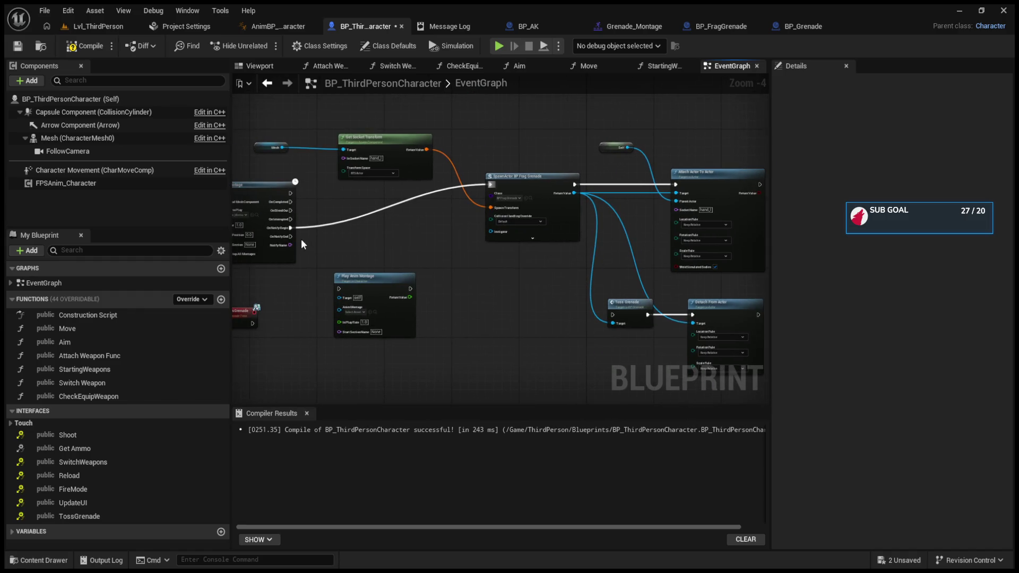
drag(291, 236, 607, 313)
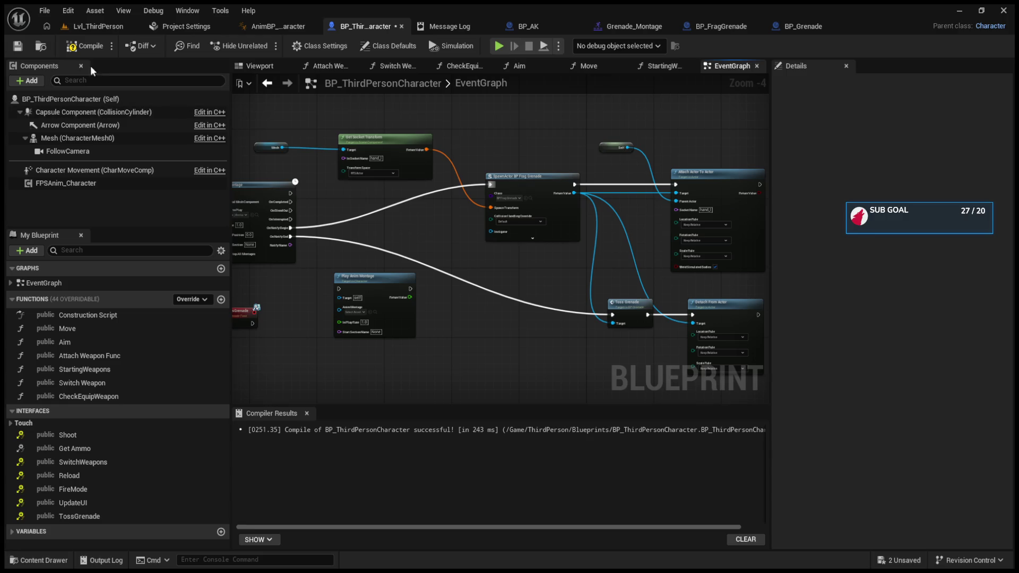
click(682, 26)
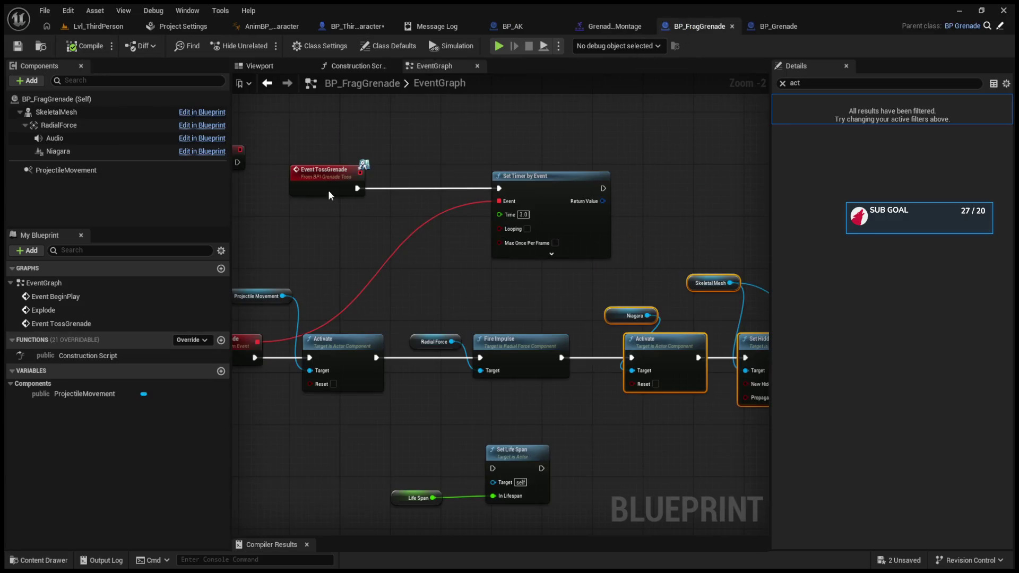
Edit the X velocity of BP_FragGrenade's ProjectileMovement component, changing it from 1.0
click(91, 171)
click(783, 83)
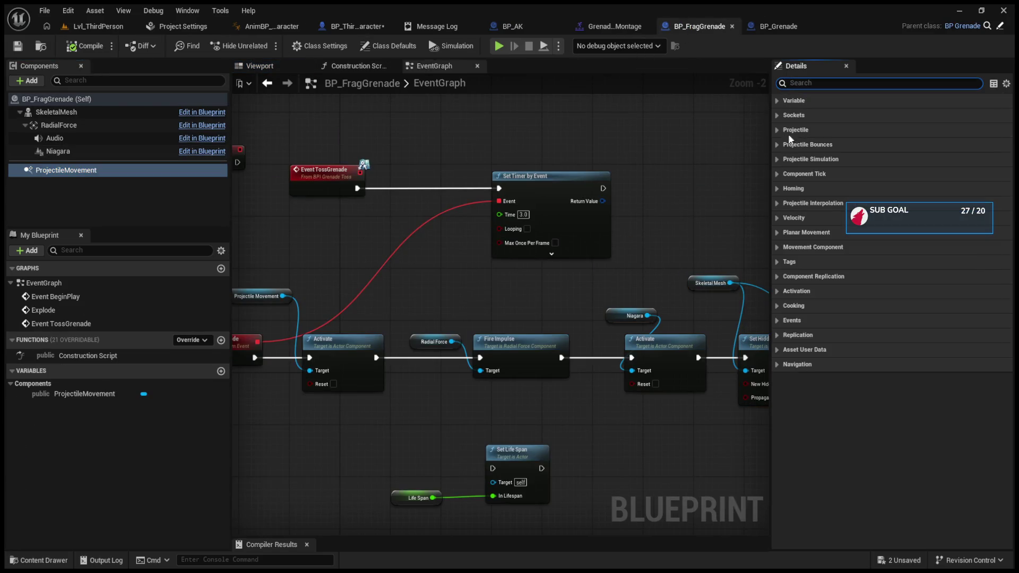
click(778, 217)
text(500)
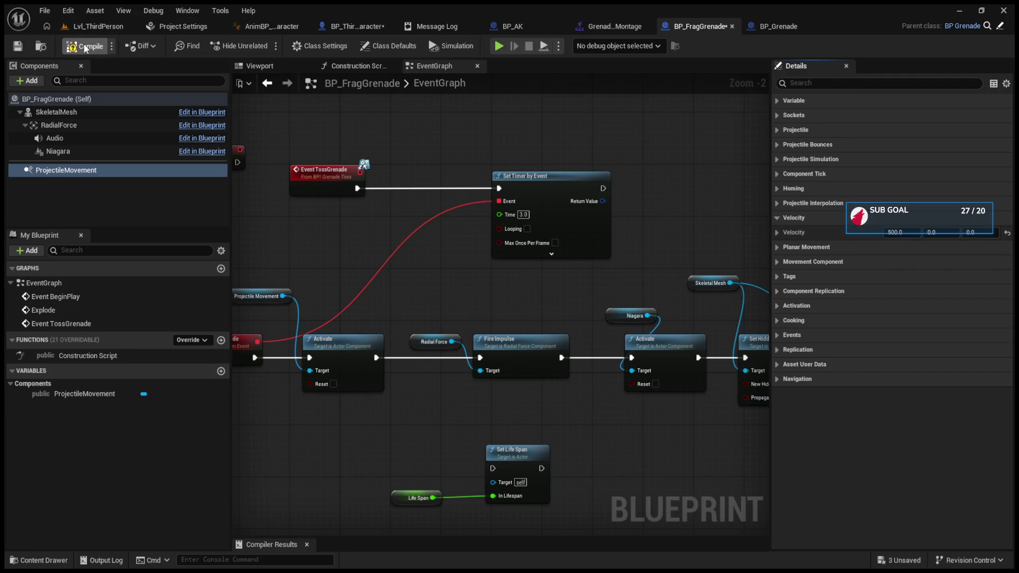
click(98, 26)
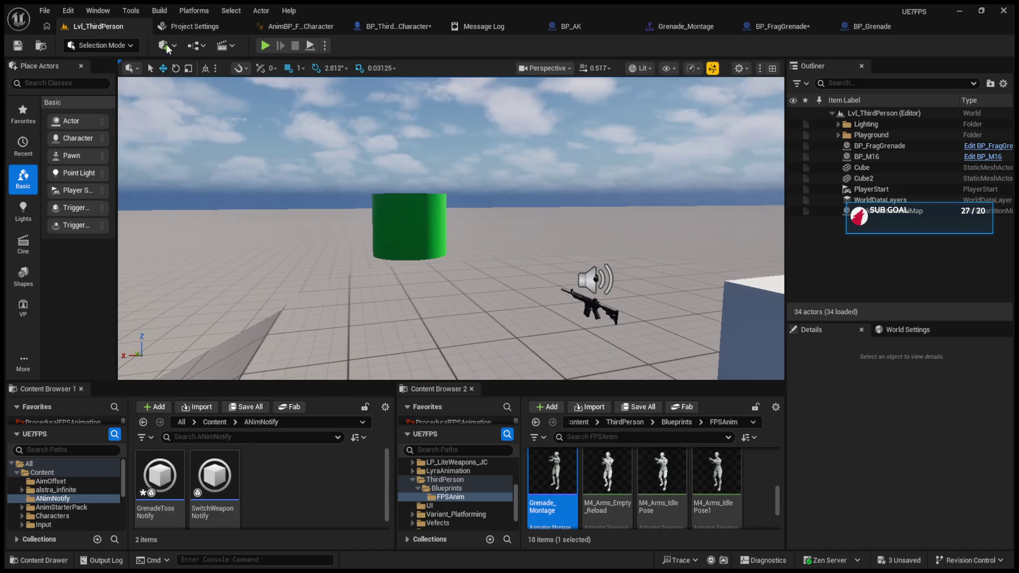
Playtest the level, firing the rifle three times and throwing a grenade
click(263, 45)
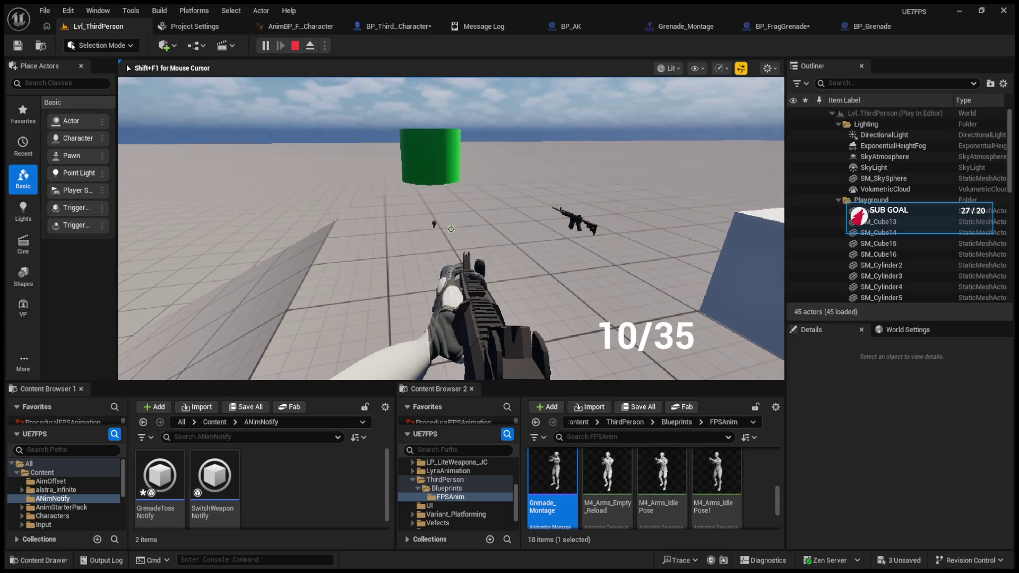
click(451, 229)
click(450, 229)
click(451, 229)
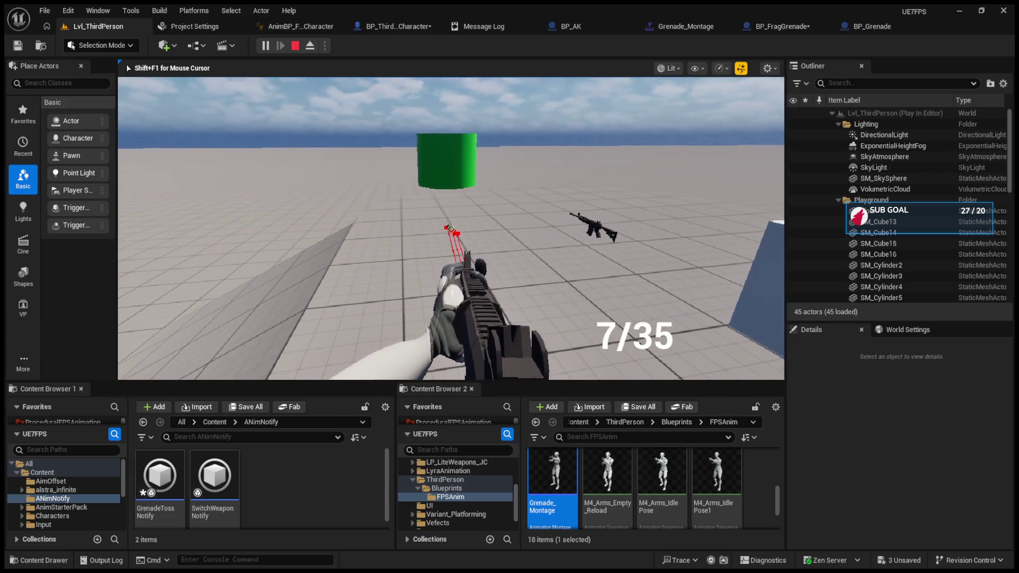
key(g)
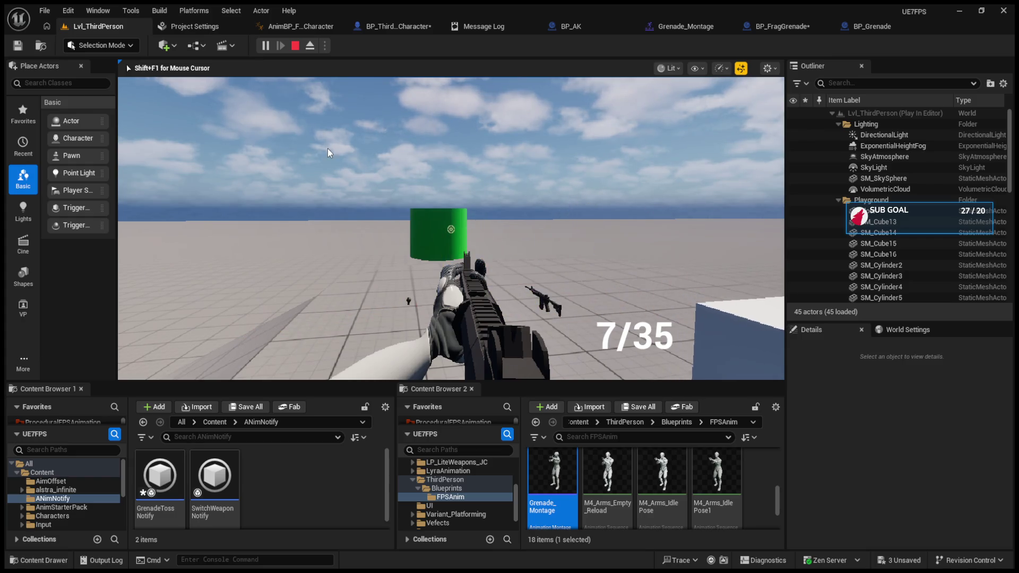
key(Escape)
click(265, 45)
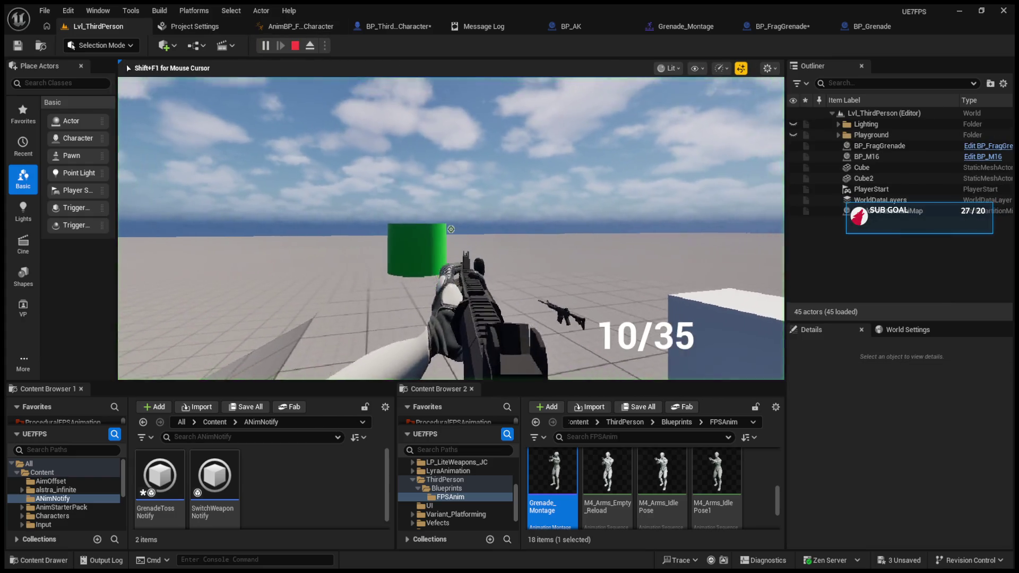
key(Escape)
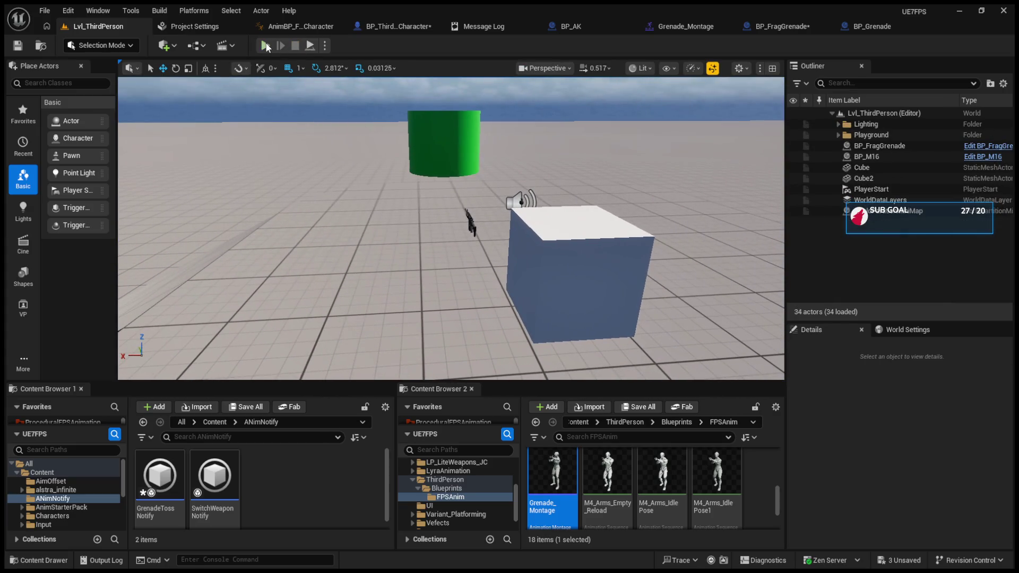
Play again, eject with F8 to inspect the Outliner, repossess, stop, and open Grenade_Montage
click(265, 45)
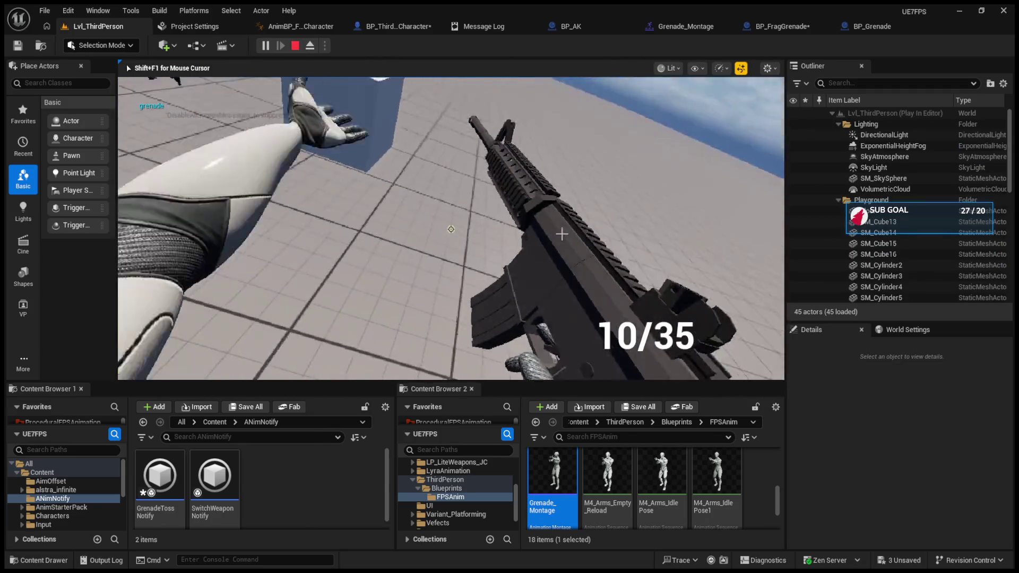
key(F8)
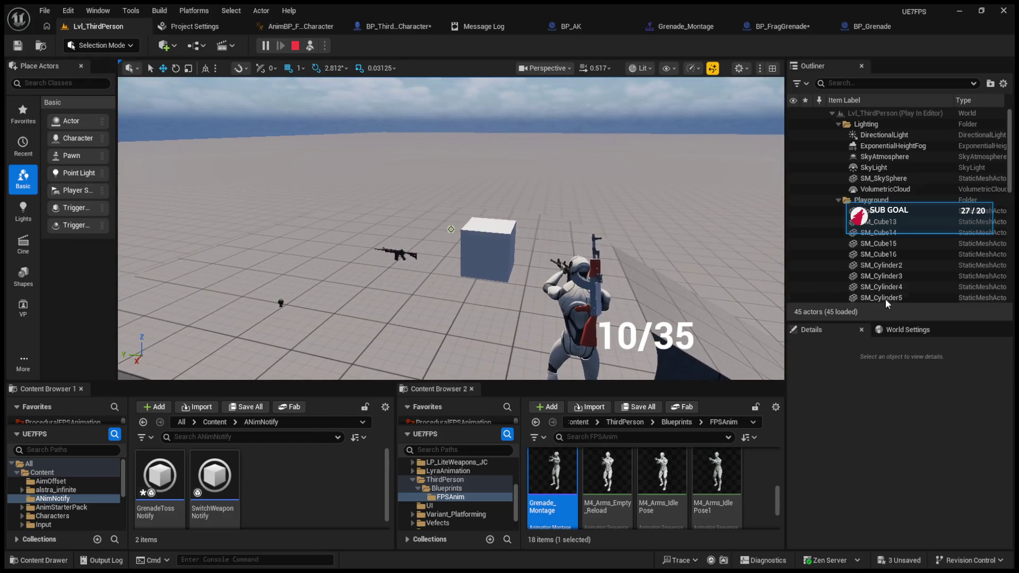
click(839, 201)
scroll(842, 213, down, 2)
scroll(842, 218, down, 4)
scroll(843, 218, up, 3)
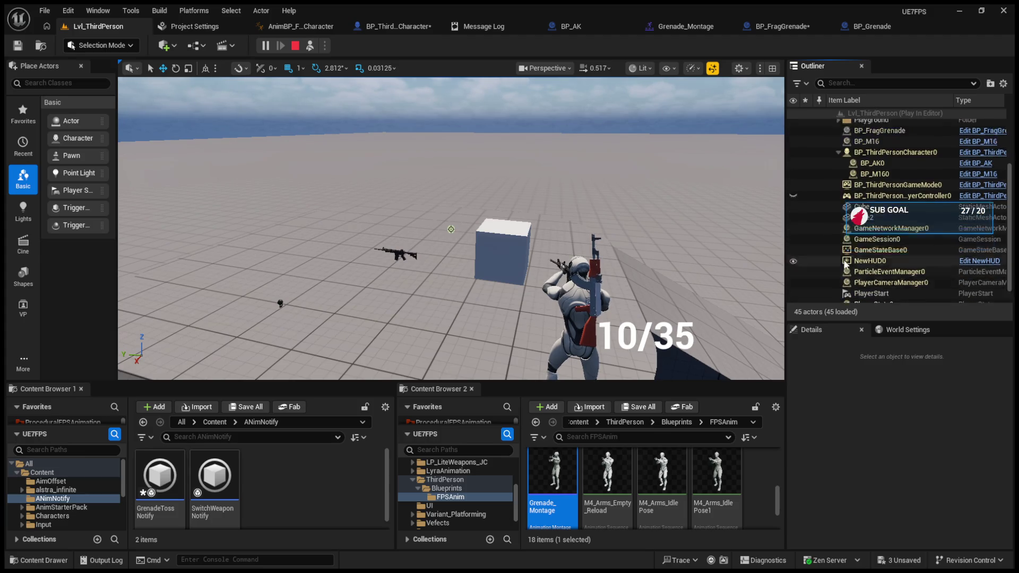
click(309, 47)
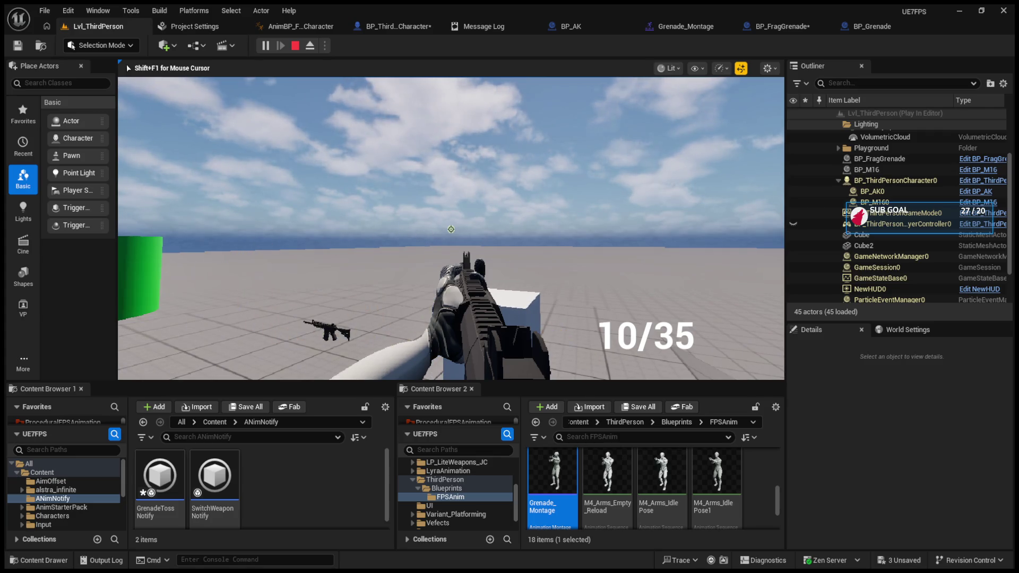
key(Escape)
click(658, 30)
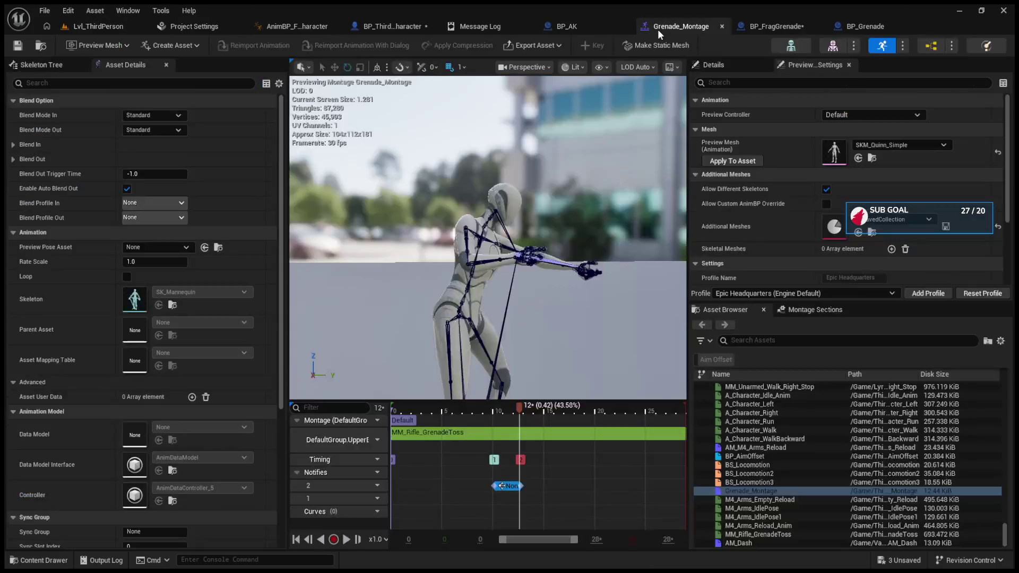
Review the Attach Actor To Actor rules, spawn and Toss Grenade nodes in the character EventGraph
click(577, 27)
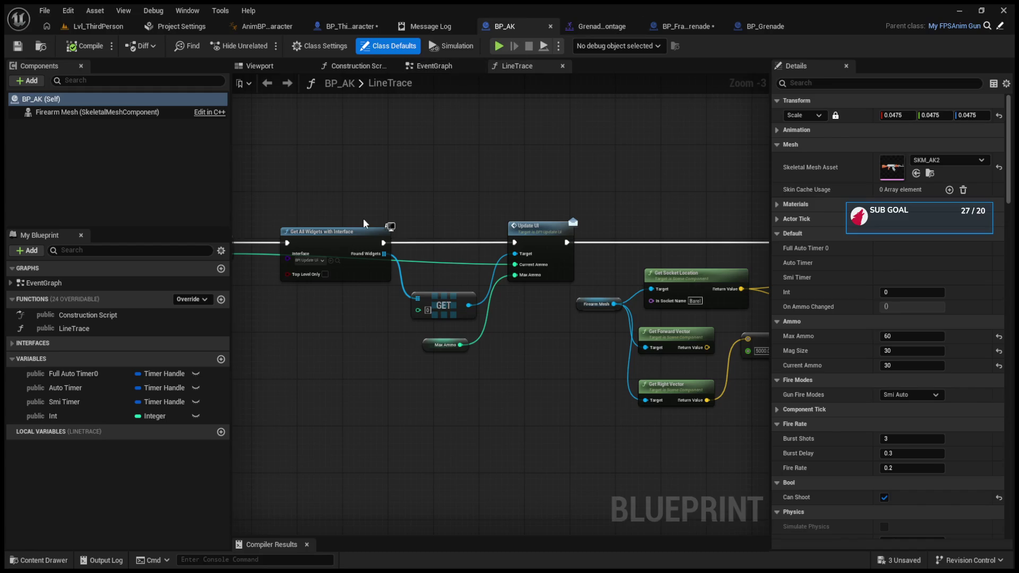
click(332, 25)
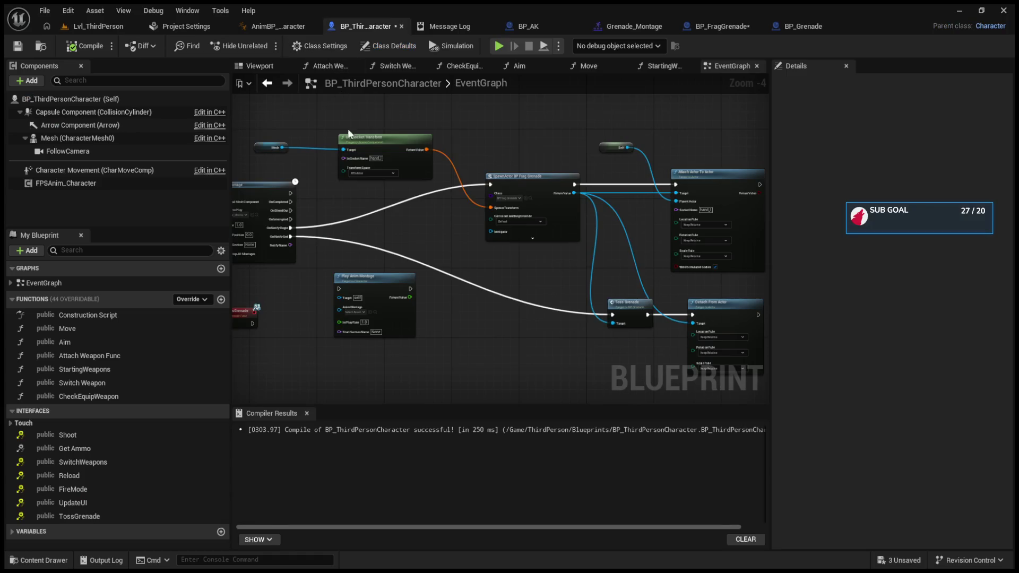
scroll(487, 192, up, 4)
drag(545, 219, 306, 225)
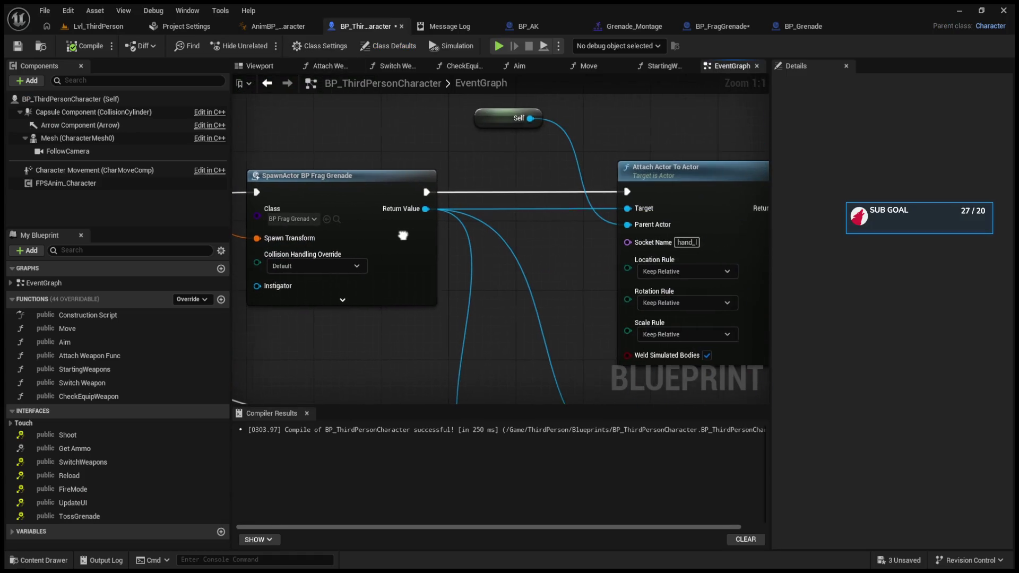
drag(594, 263, 512, 264)
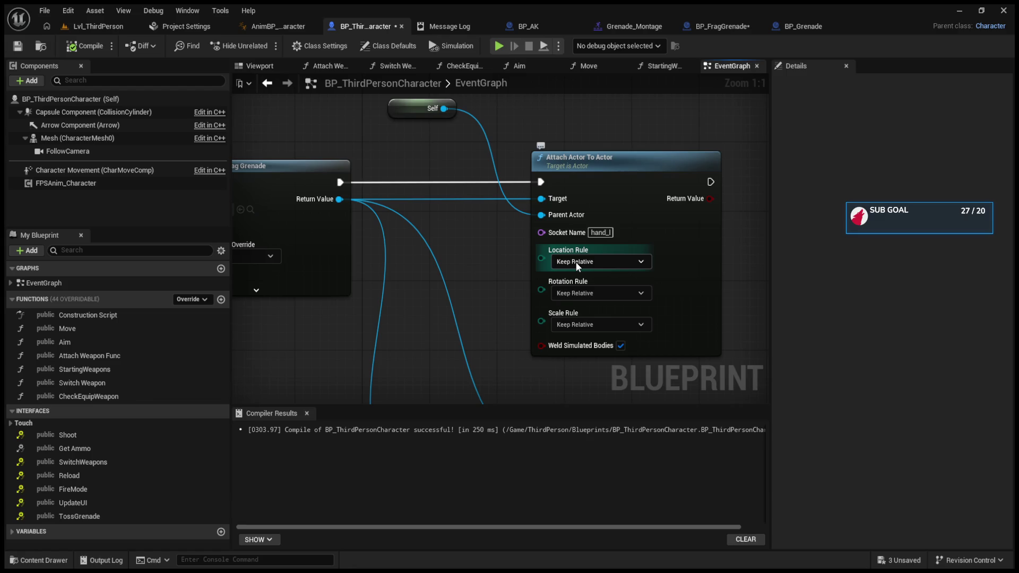
scroll(477, 256, down, 2)
drag(434, 256, 577, 257)
scroll(577, 257, down, 1)
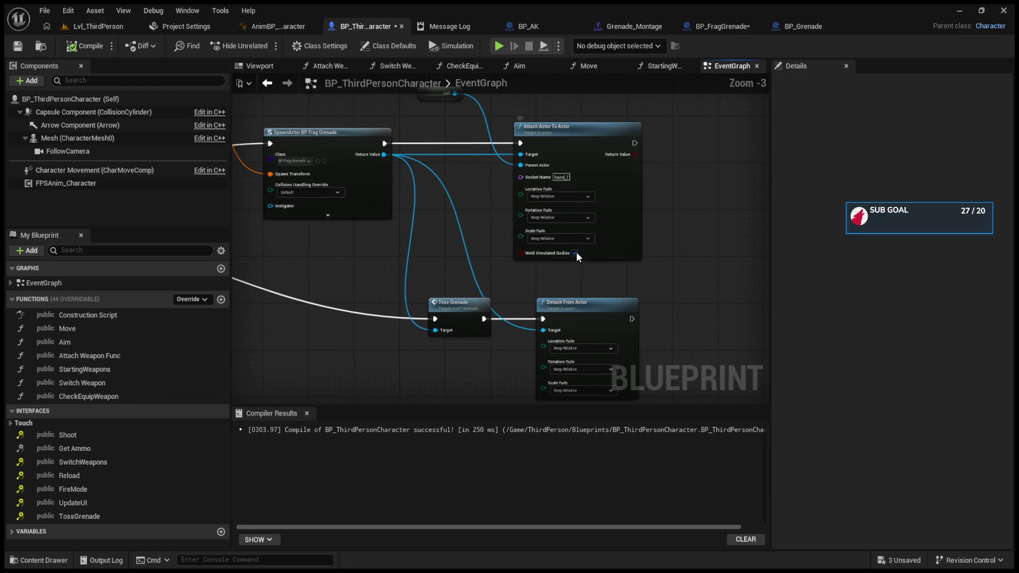
click(458, 301)
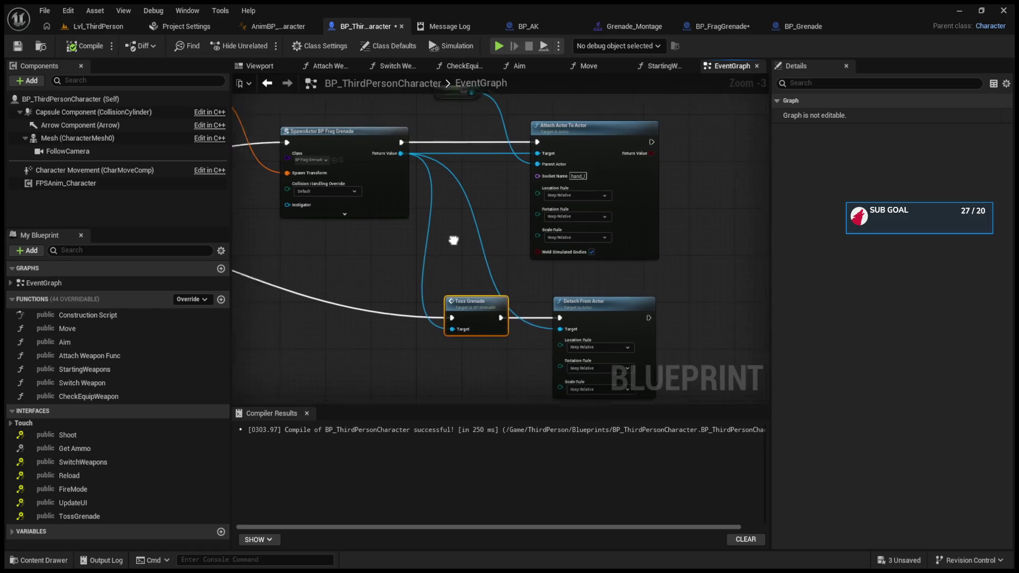
click(480, 234)
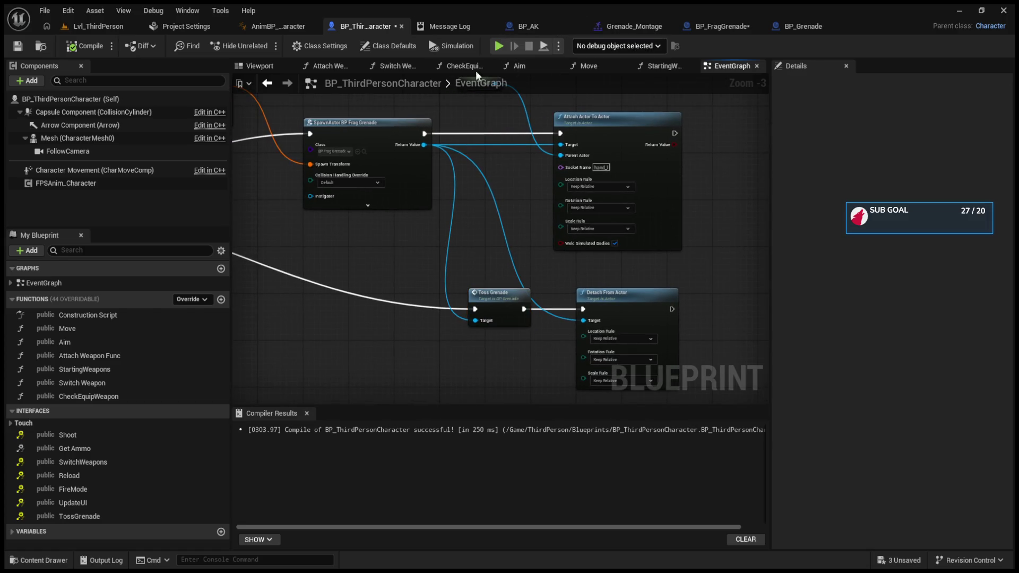
Run a brief simulation, then set a breakpoint on the SpawnActor BP Frag Grenade node
click(498, 46)
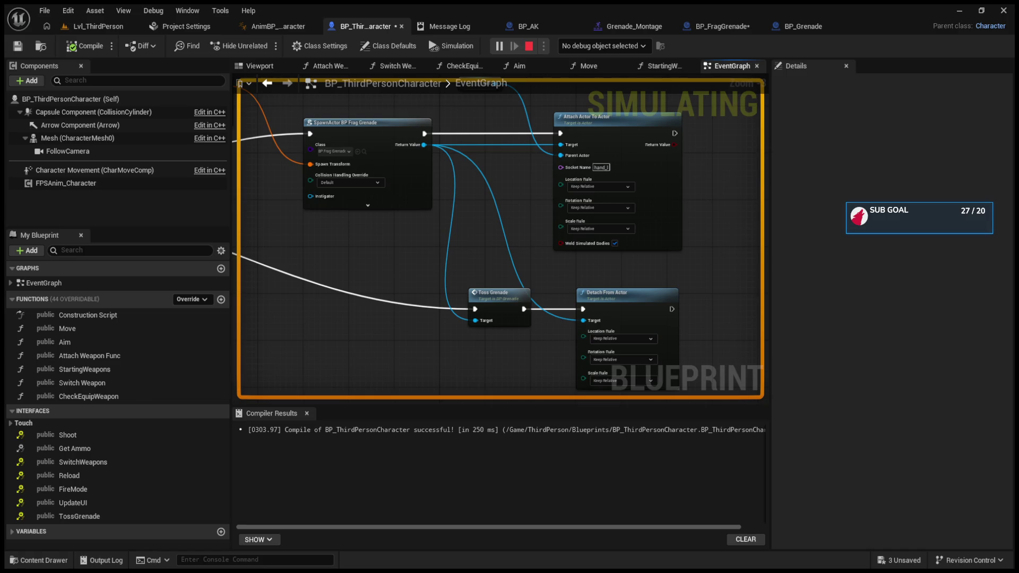
key(Escape)
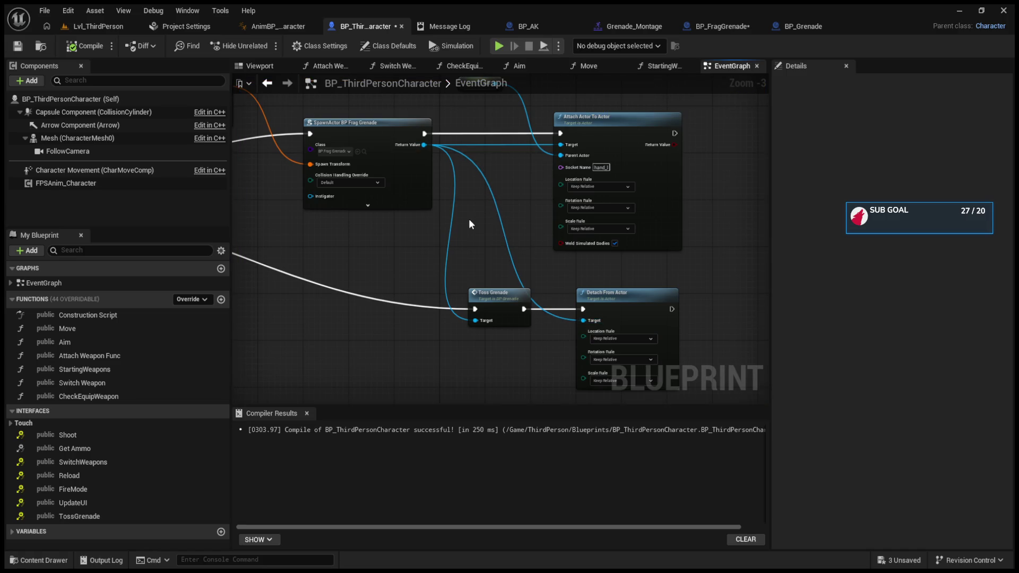
drag(467, 227, 575, 261)
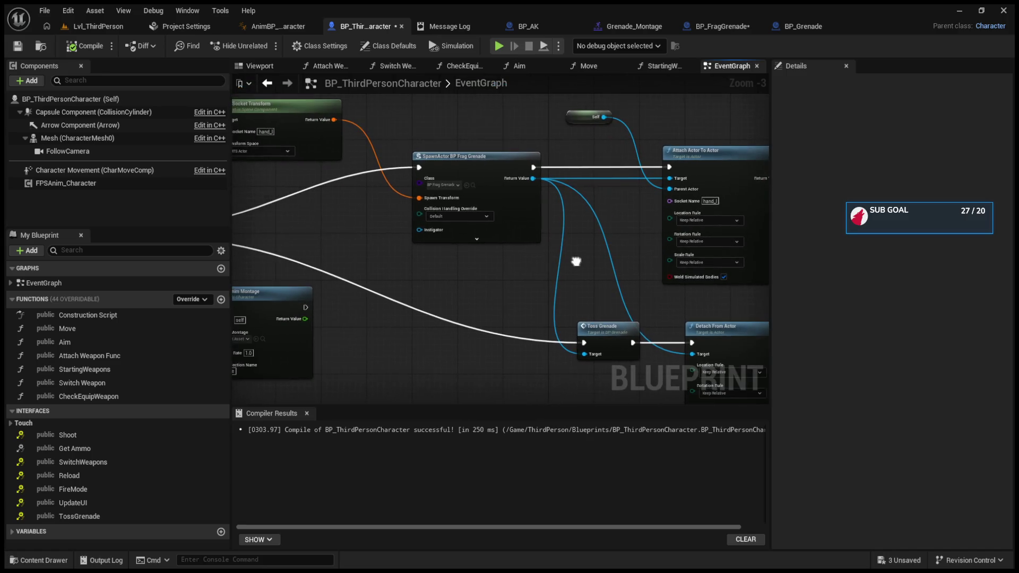
click(491, 218)
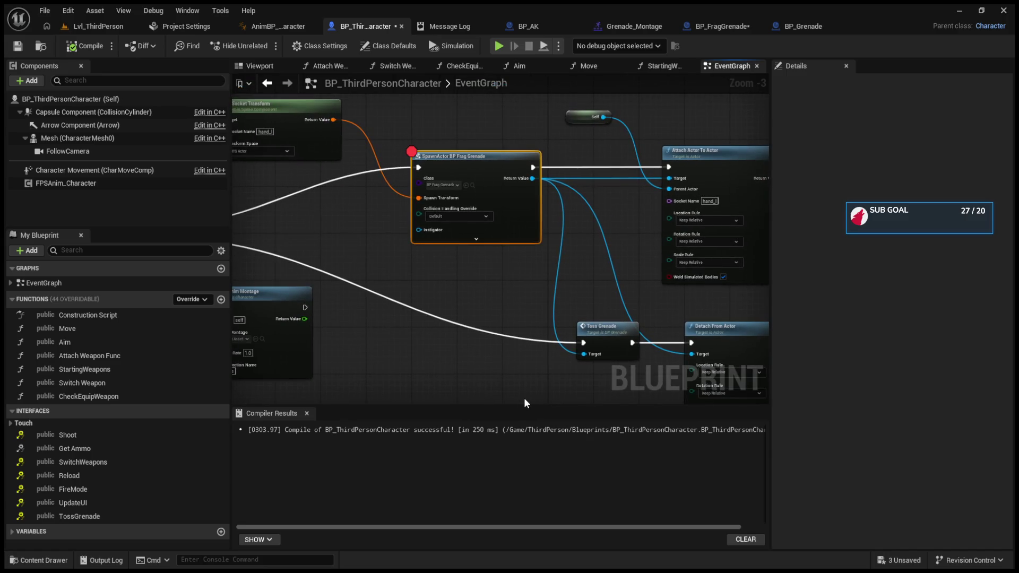
click(98, 27)
Play with Alt+P, toss a grenade to hit the SpawnActor breakpoint, and step the debugger
key(alt+p)
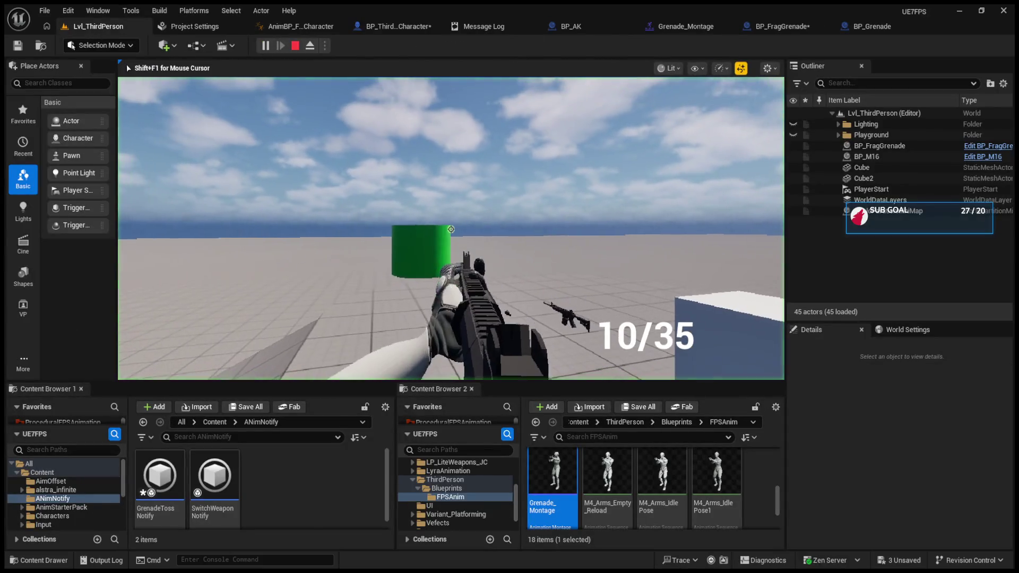
key(g)
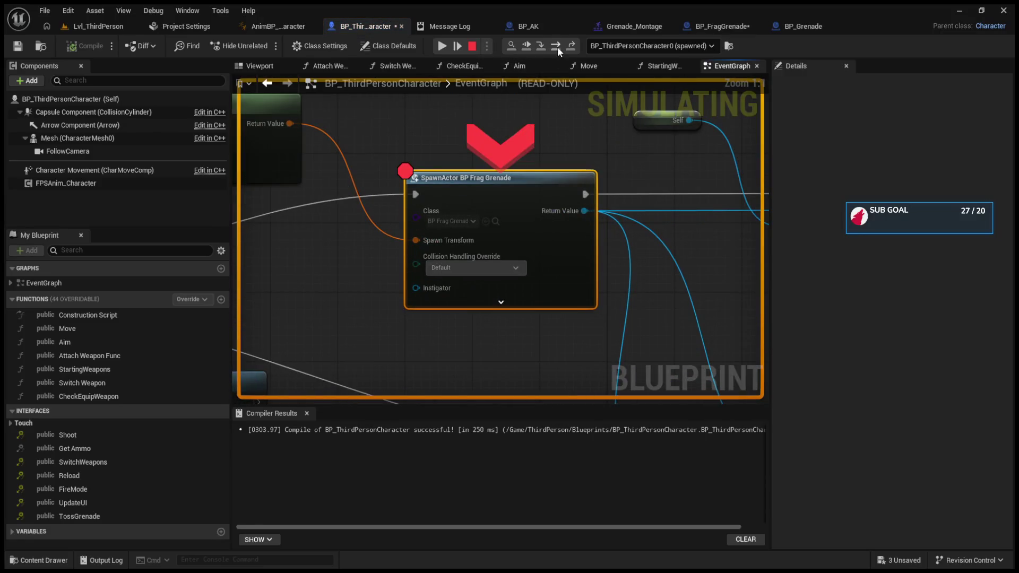
click(555, 46)
click(133, 26)
click(127, 65)
Eject with F8 and inspect the Outliner's Playground and attached weapon actors, then stop
key(F8)
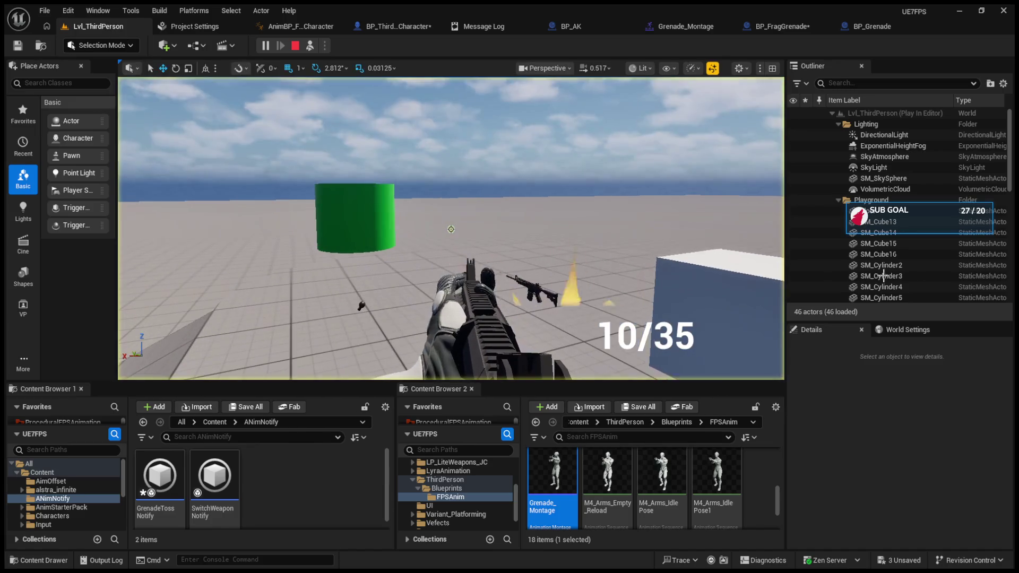
click(838, 200)
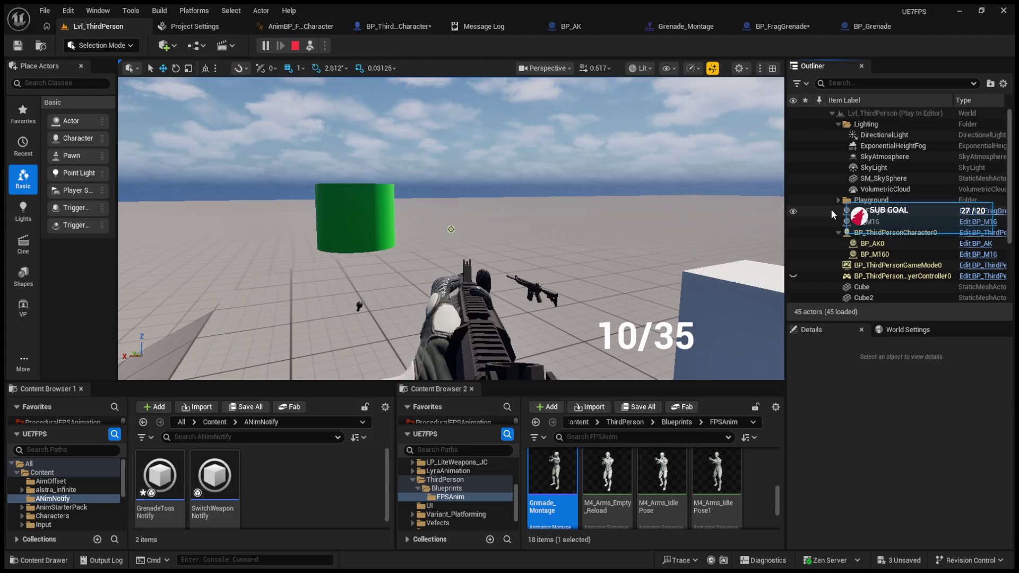
click(838, 232)
scroll(837, 246, down, 1)
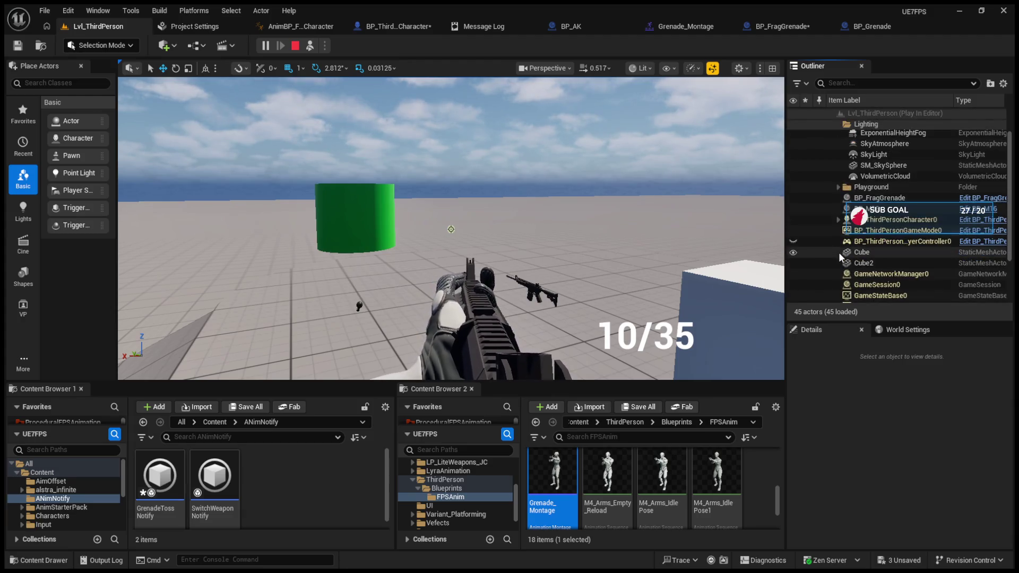
scroll(839, 252, down, 3)
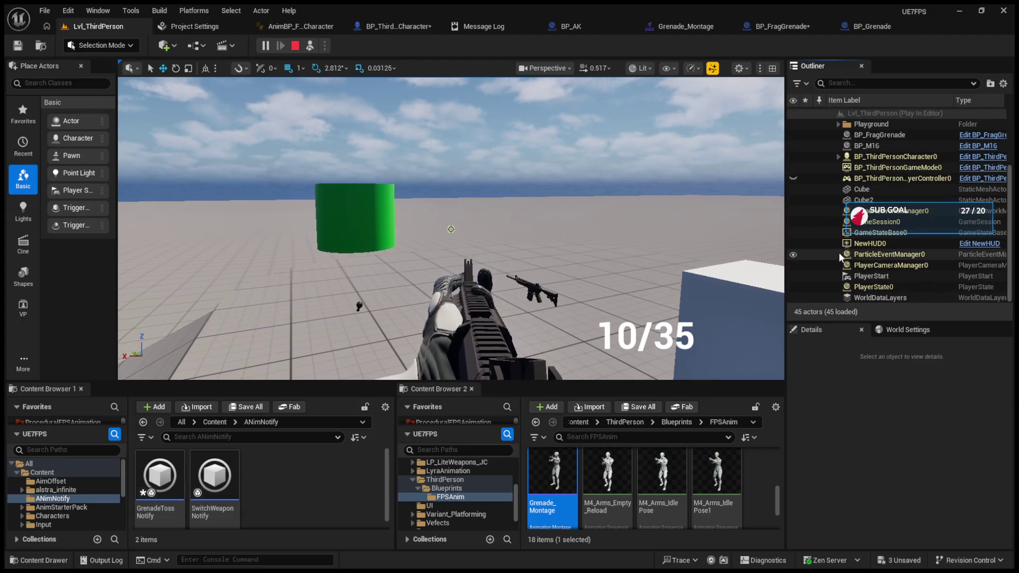
scroll(839, 253, up, 4)
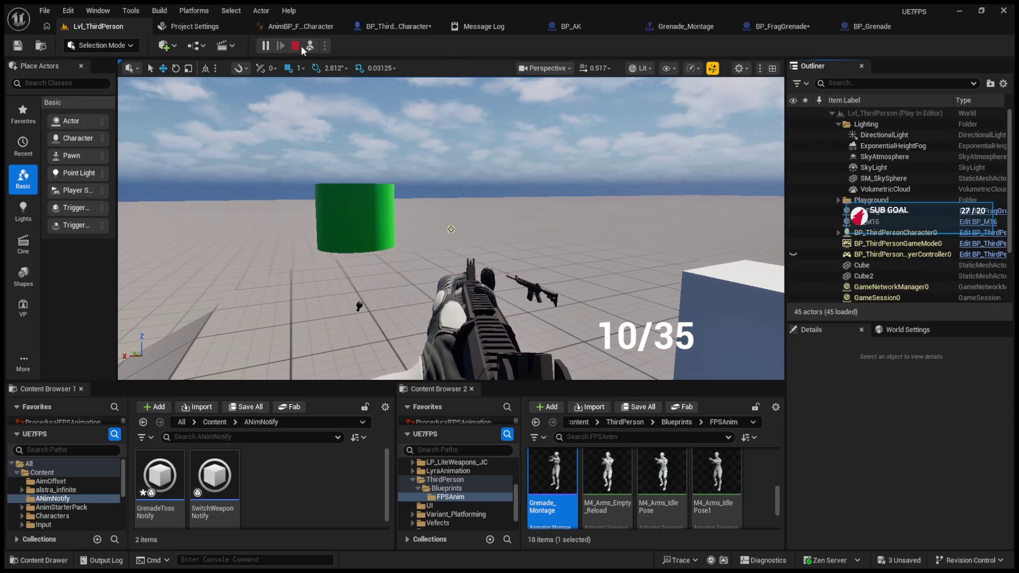
click(297, 45)
Put a breakpoint on the Detach From Actor node
scroll(527, 210, up, 3)
mouse_move(544, 216)
mouse_down()
mouse_move(464, 180)
mouse_move(499, 201)
mouse_move(424, 202)
mouse_move(382, 186)
mouse_up()
click(632, 253)
key(F9)
Replay to reach the Detach From Actor breakpoint, resume, and bring up Grenade_Montage
click(95, 26)
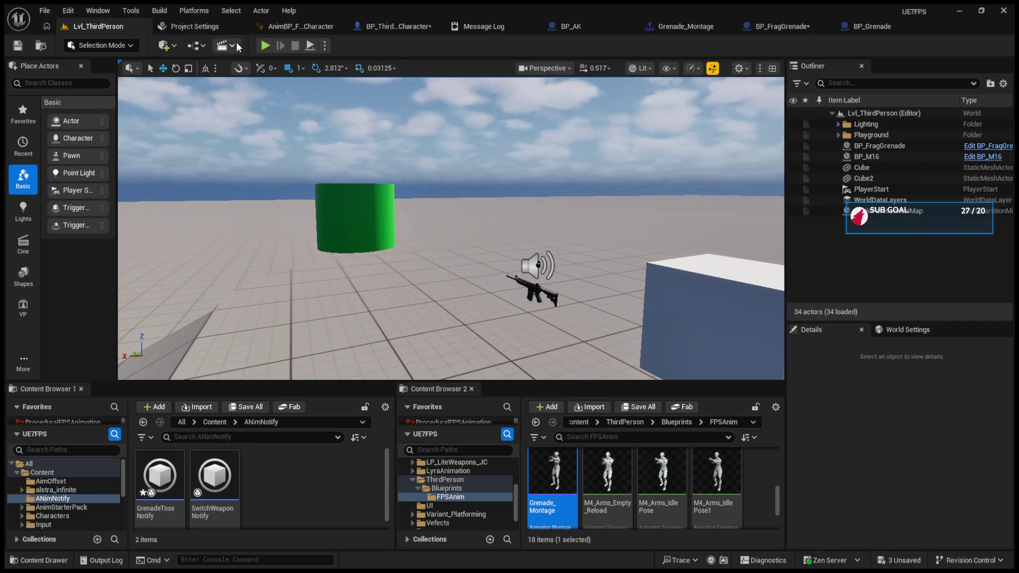
click(264, 45)
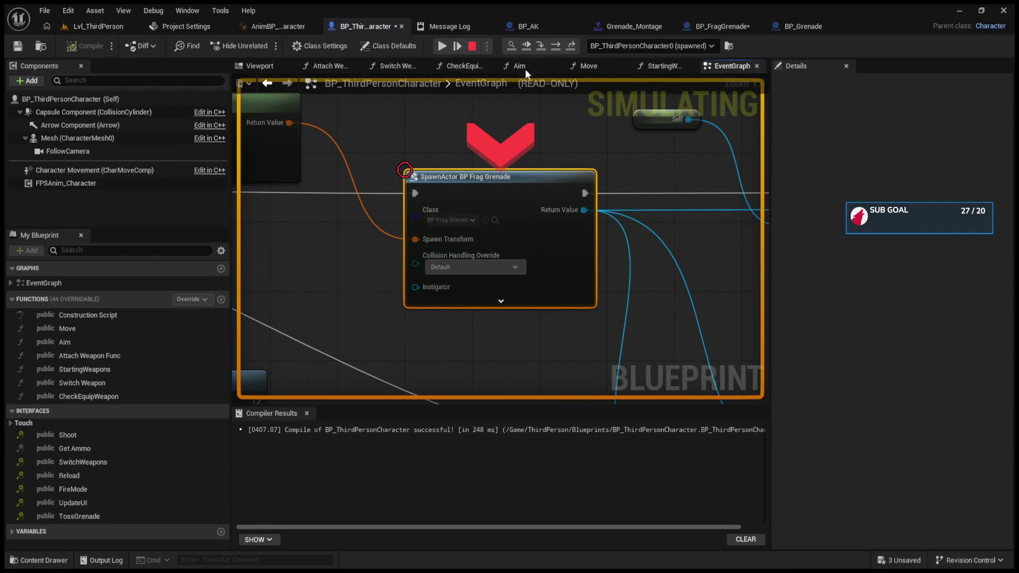
click(528, 48)
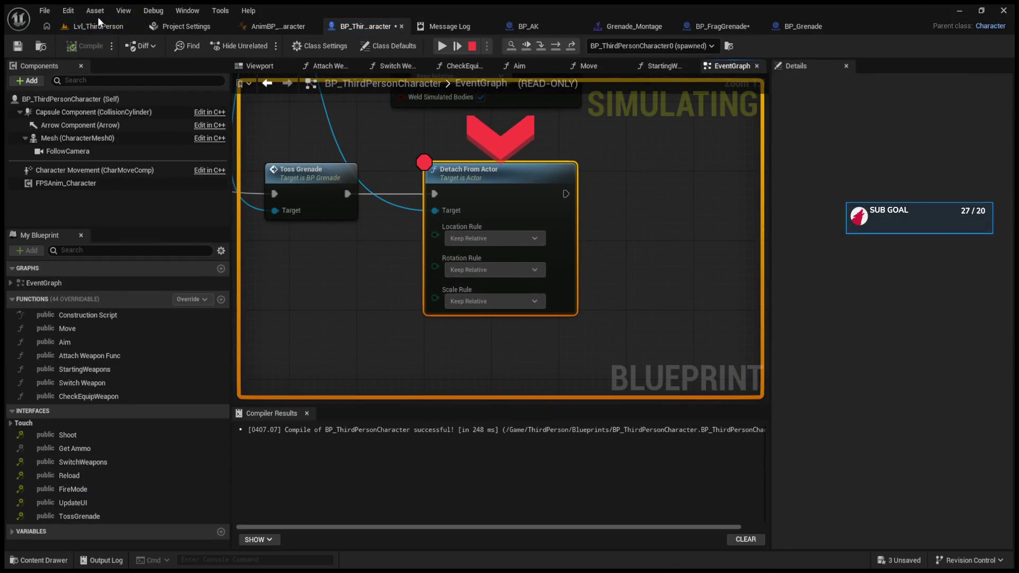
click(533, 46)
click(683, 28)
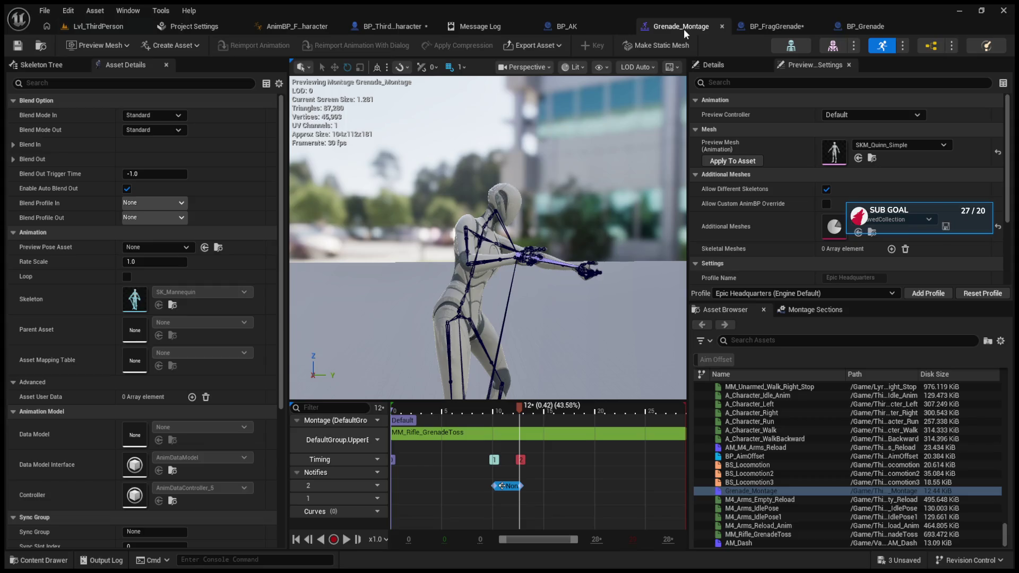
Extend the grenade notify's end to around frame 15 and stop the running simulation
drag(528, 486, 539, 486)
drag(518, 406, 544, 406)
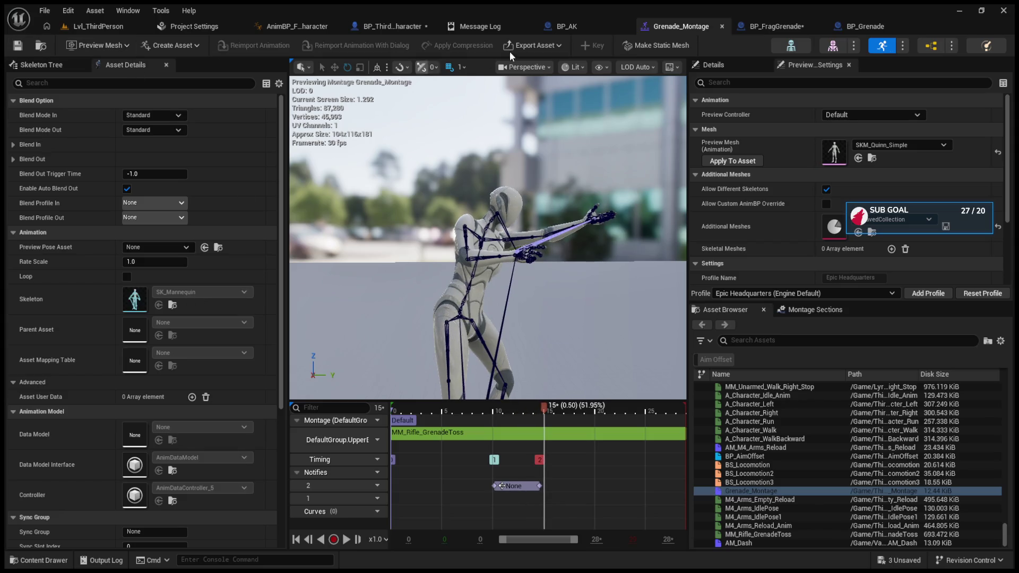
click(764, 26)
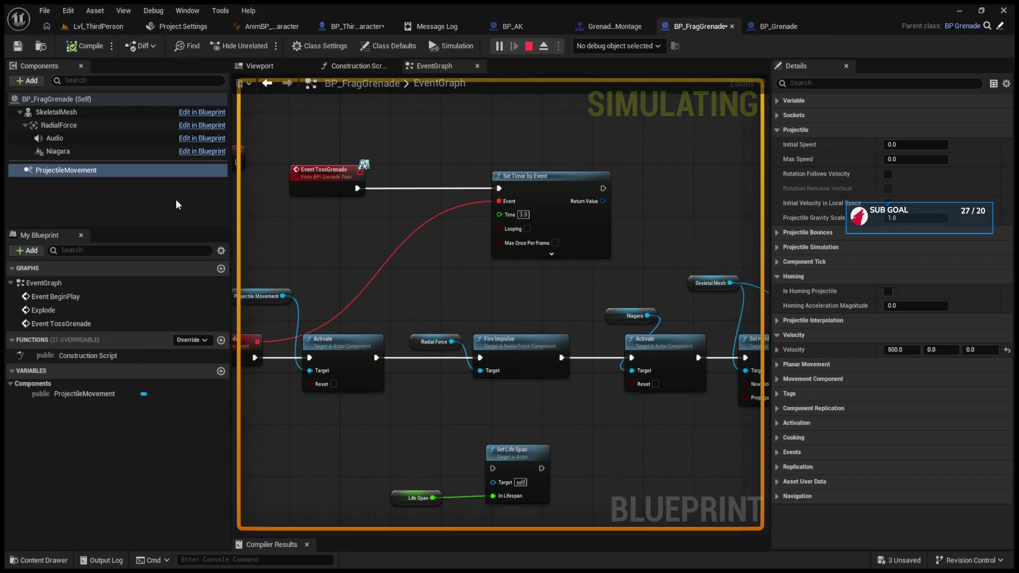
click(529, 46)
Delete BP_FragGrenade's ProjectileMovement and its Activate node, wiring Explode straight to Fire Impulse
drag(450, 165, 565, 164)
click(103, 171)
key(Delete)
click(484, 376)
key(Delete)
drag(373, 356, 595, 356)
drag(350, 341, 469, 343)
Retest the level and remove the Detach From Actor breakpoint with F9
click(99, 26)
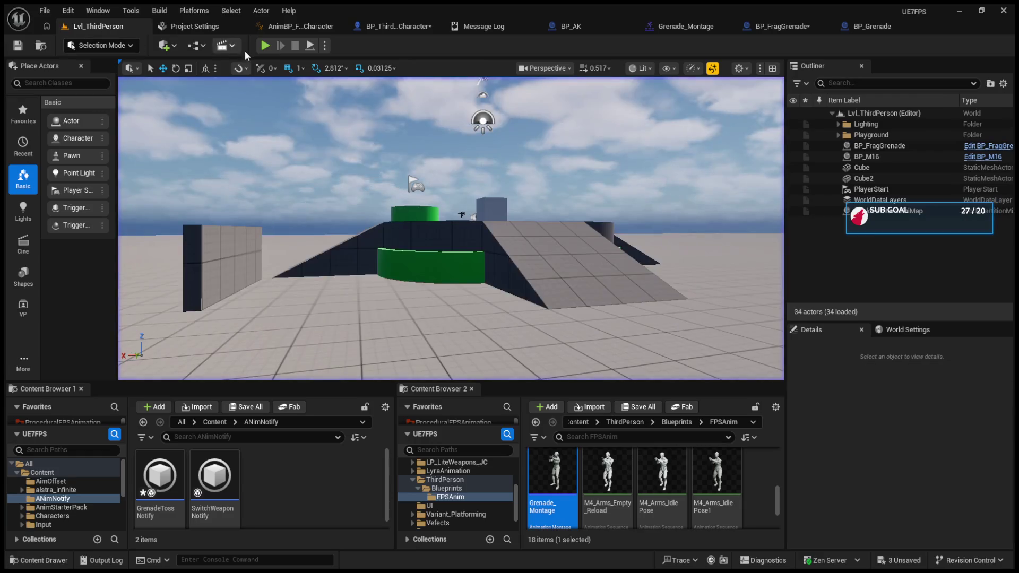
click(265, 45)
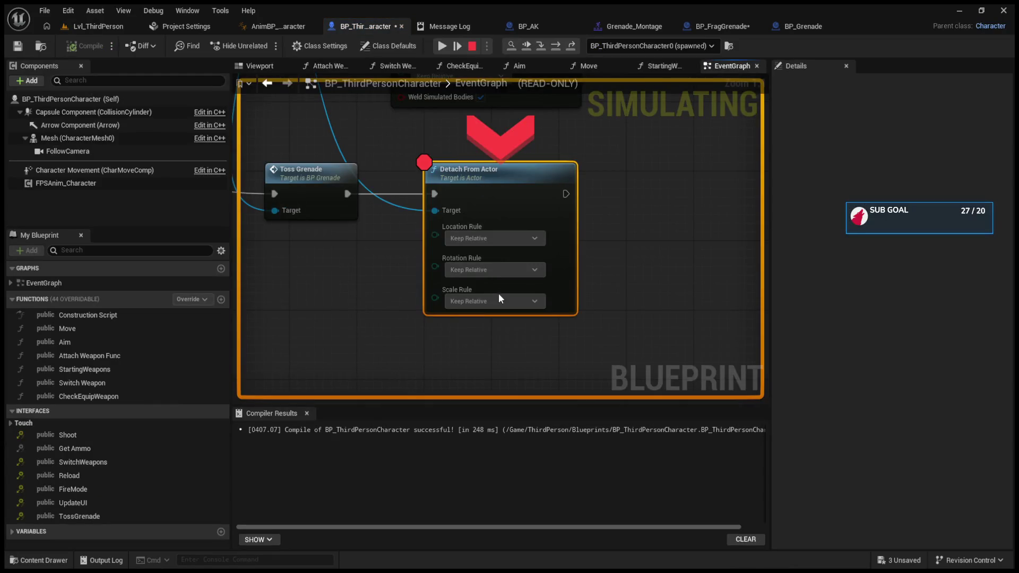
key(F9)
click(471, 46)
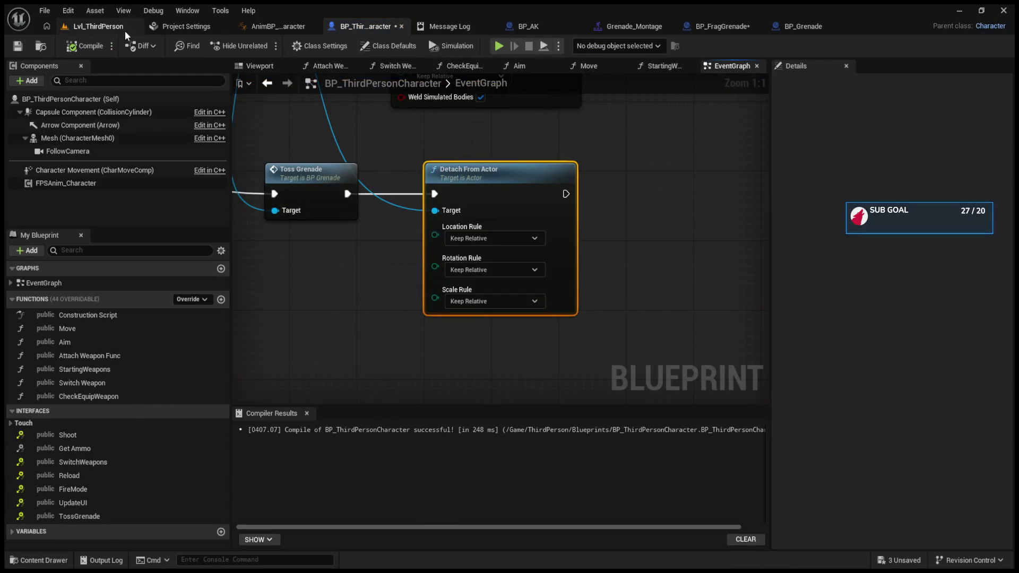
Test-play the level, walking toward the green wall and tossing a grenade
click(265, 46)
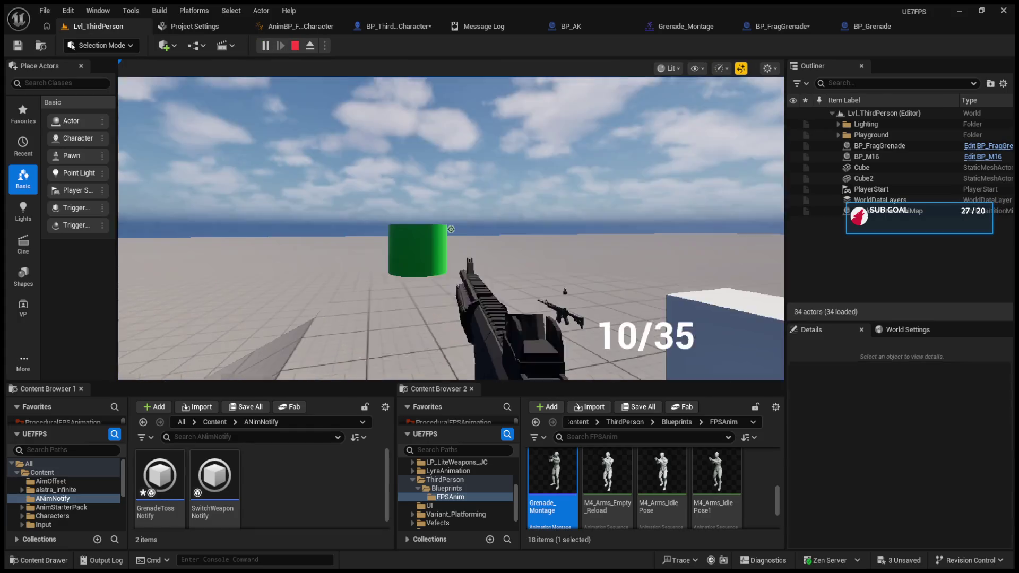
key(w)
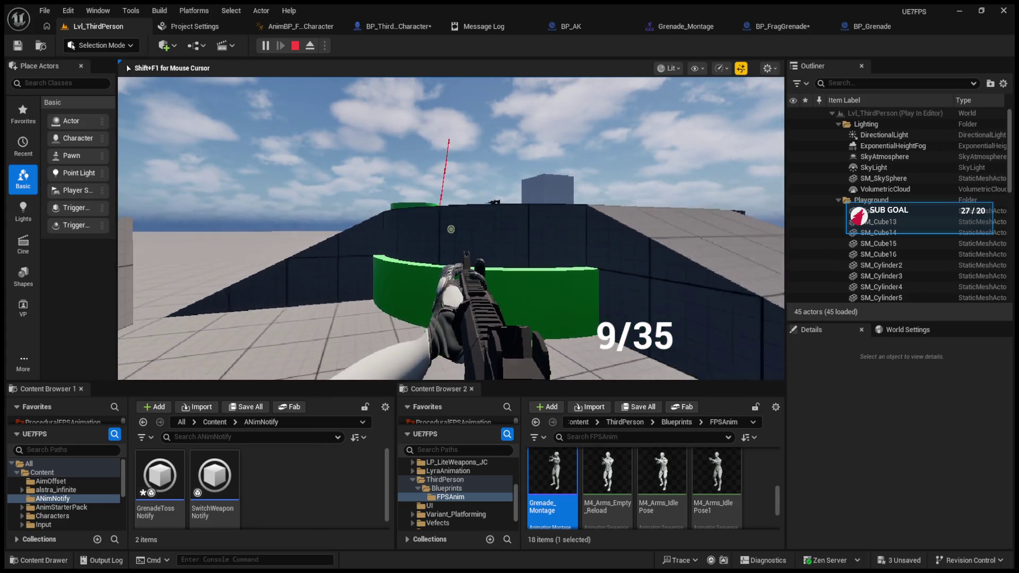
key(shift+F1)
scroll(865, 235, down, 2)
scroll(859, 238, down, 5)
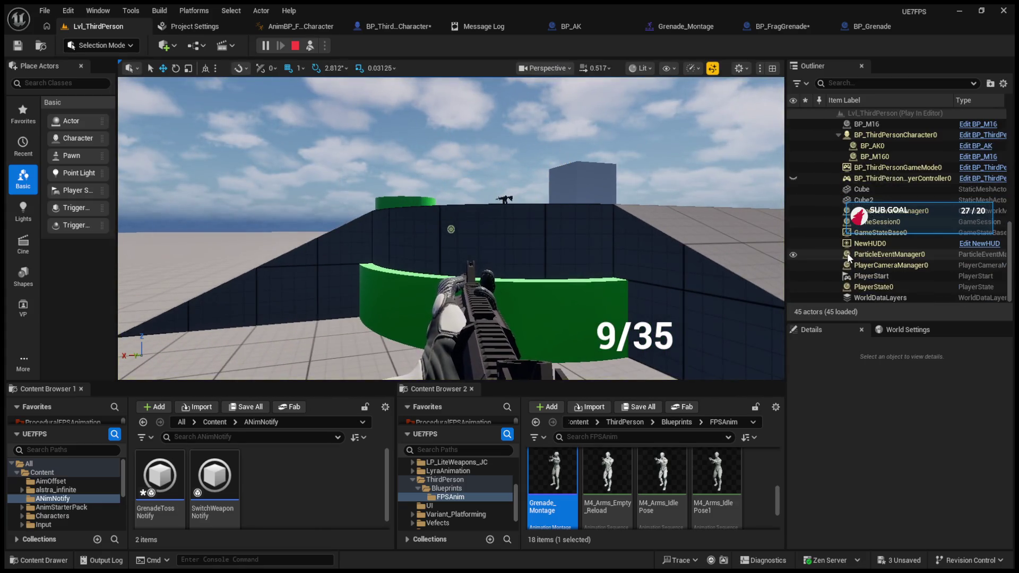
click(839, 134)
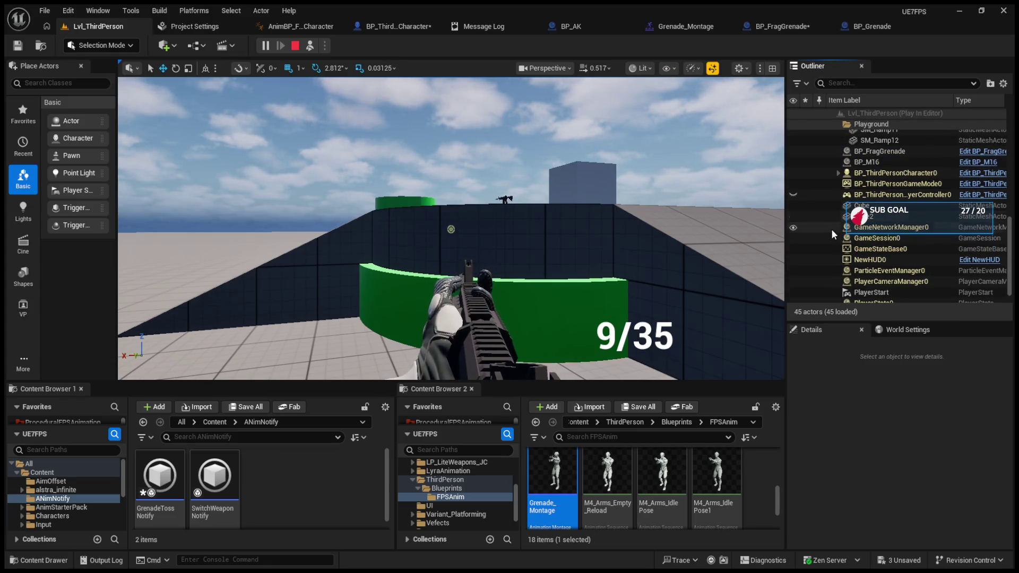
scroll(836, 233, down, 1)
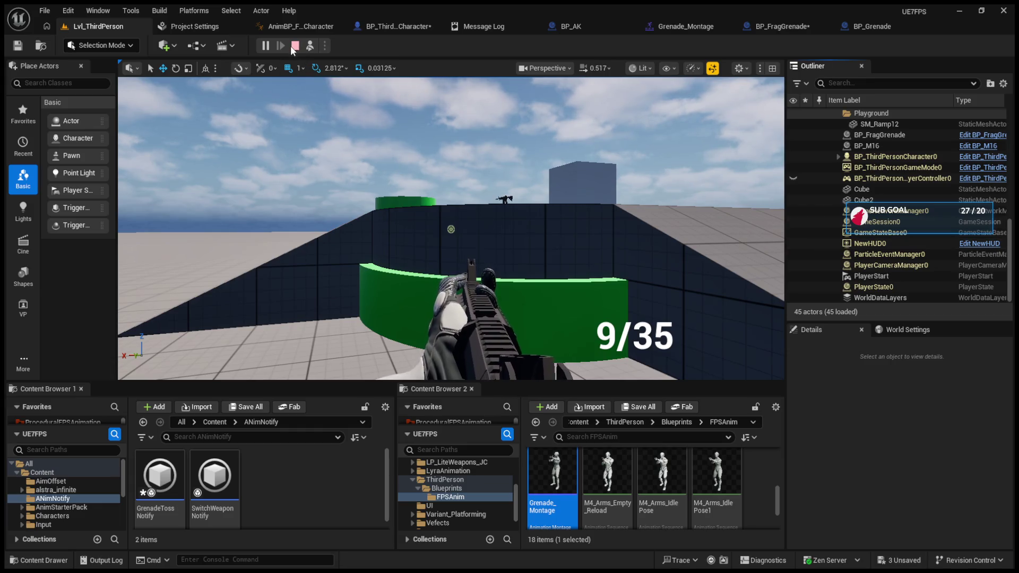
key(F8)
click(451, 228)
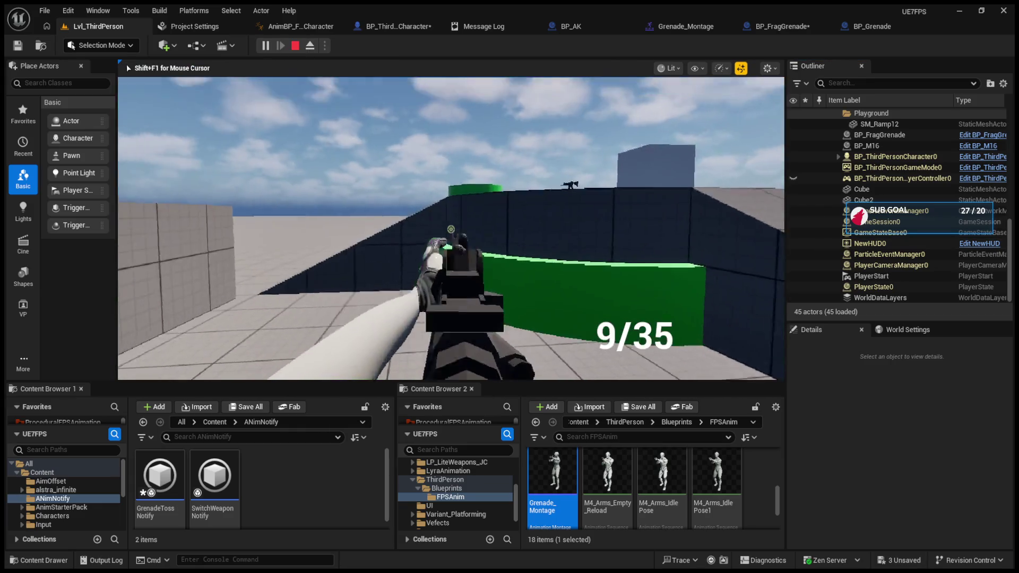
key(g)
key(g)
key(g)
key(g)
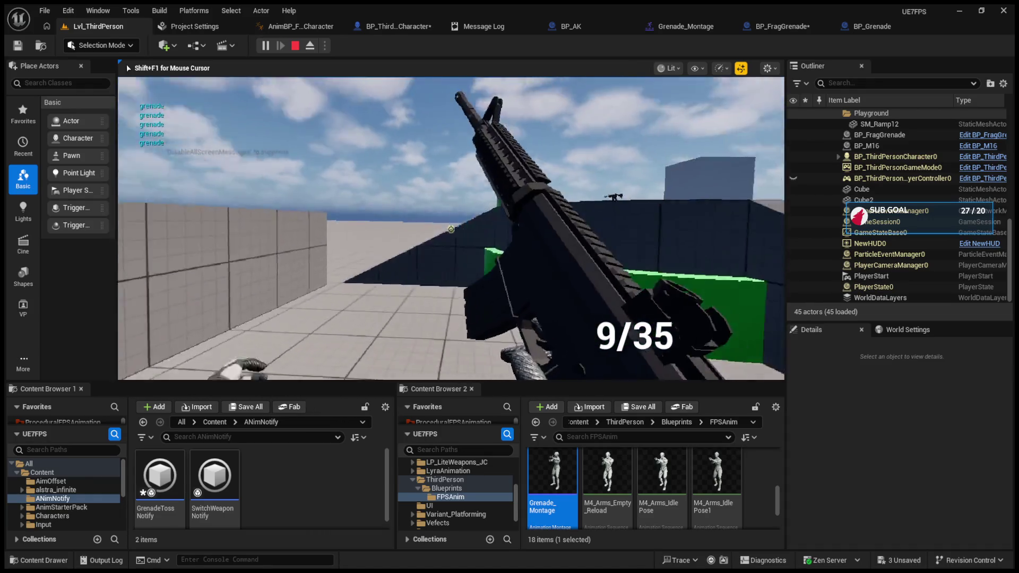
key(F8)
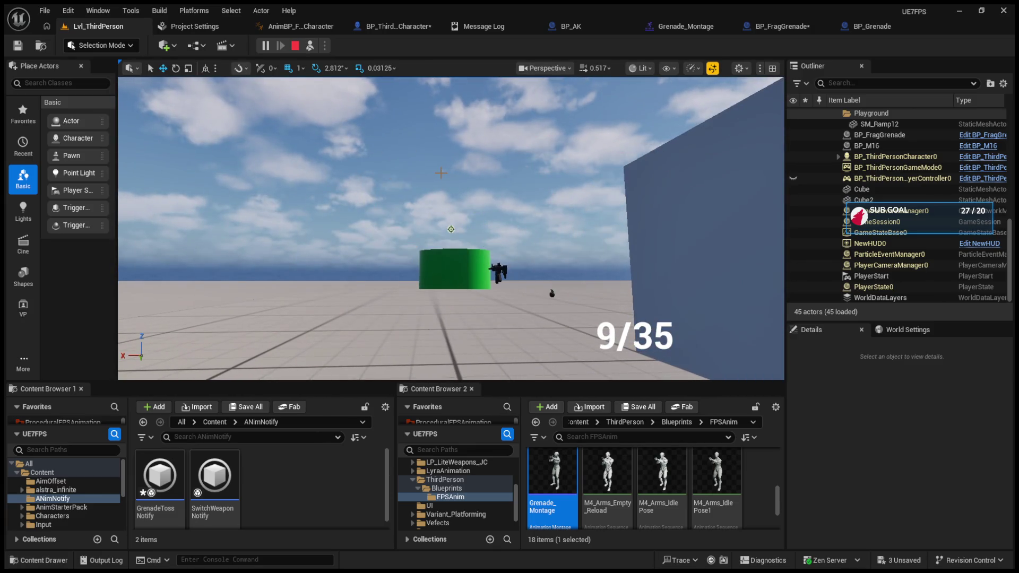
click(310, 46)
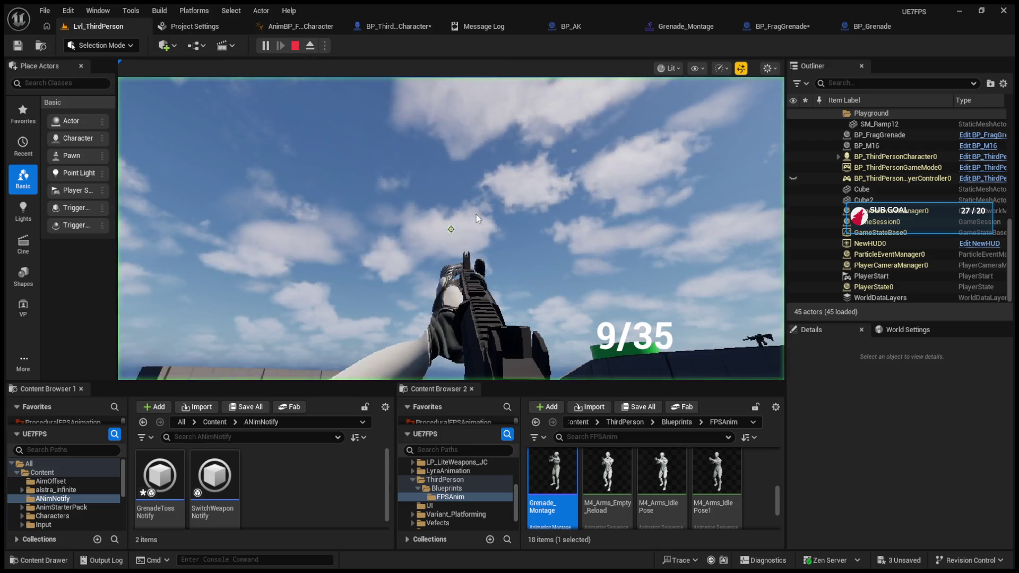
key(Escape)
Delete the placed BP_FragGrenade actor, replay the level twice, and switch to Grenade_Montage
click(515, 264)
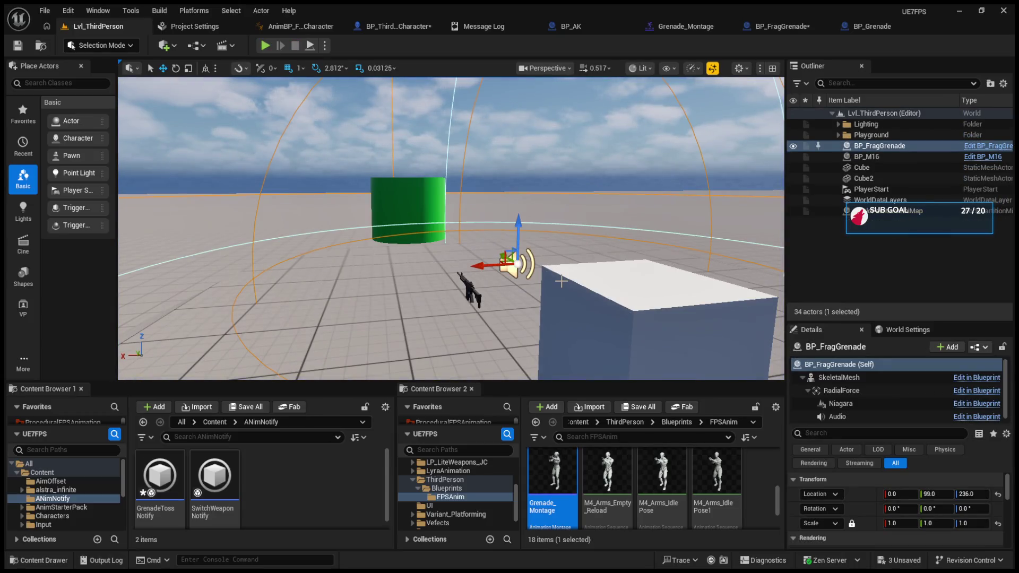
key(Delete)
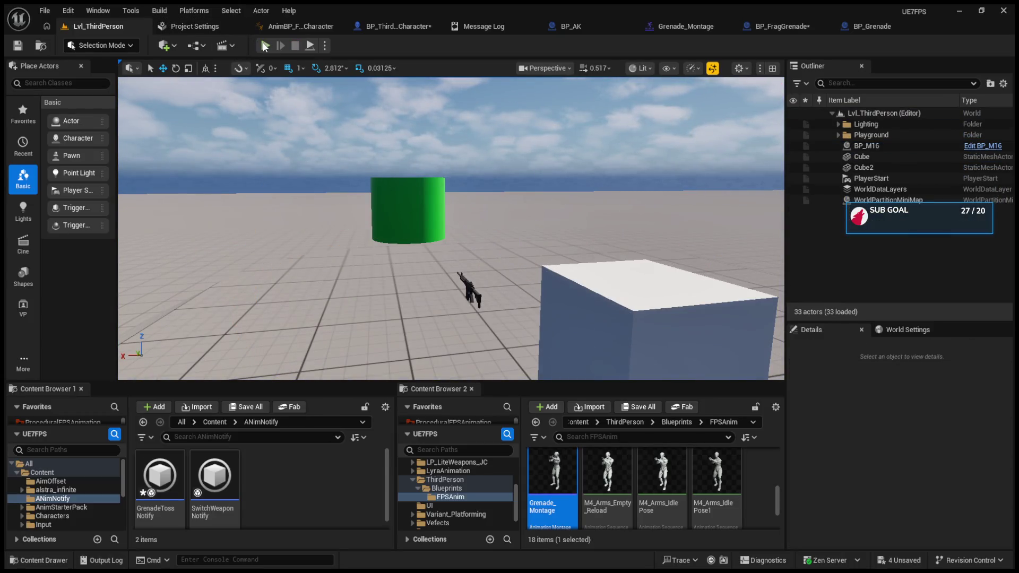
click(264, 45)
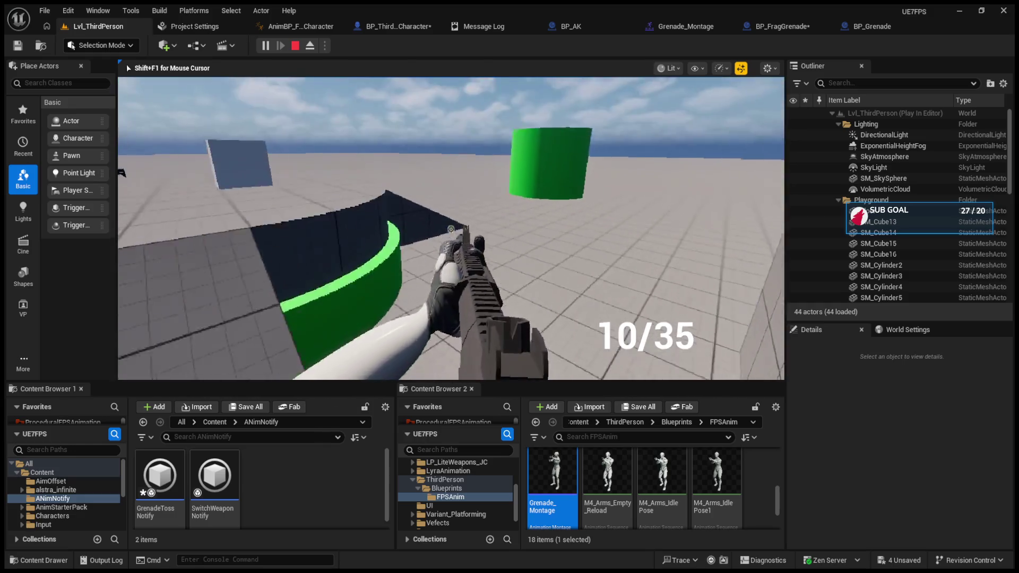
key(Escape)
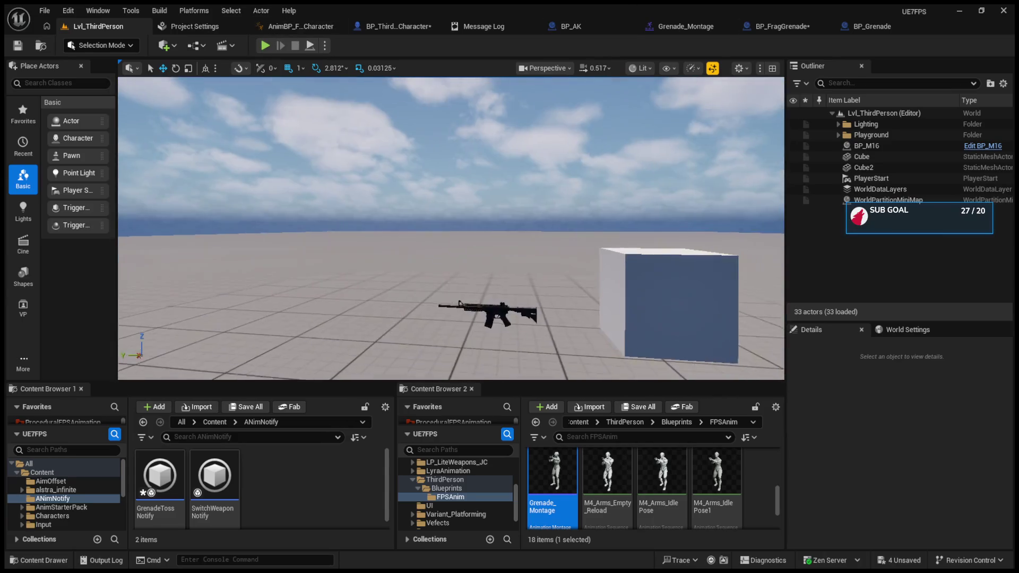
click(263, 45)
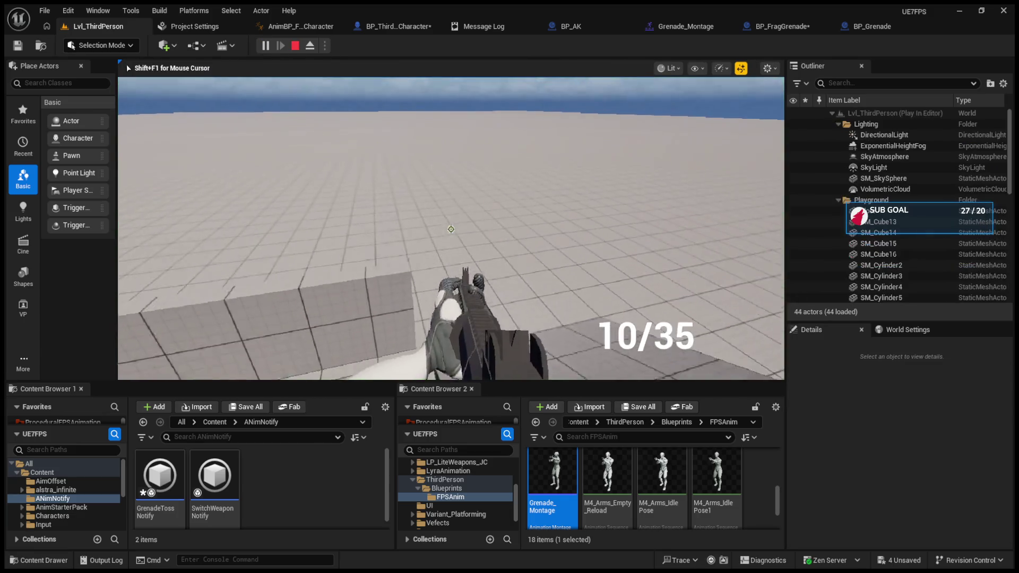
key(Escape)
click(692, 30)
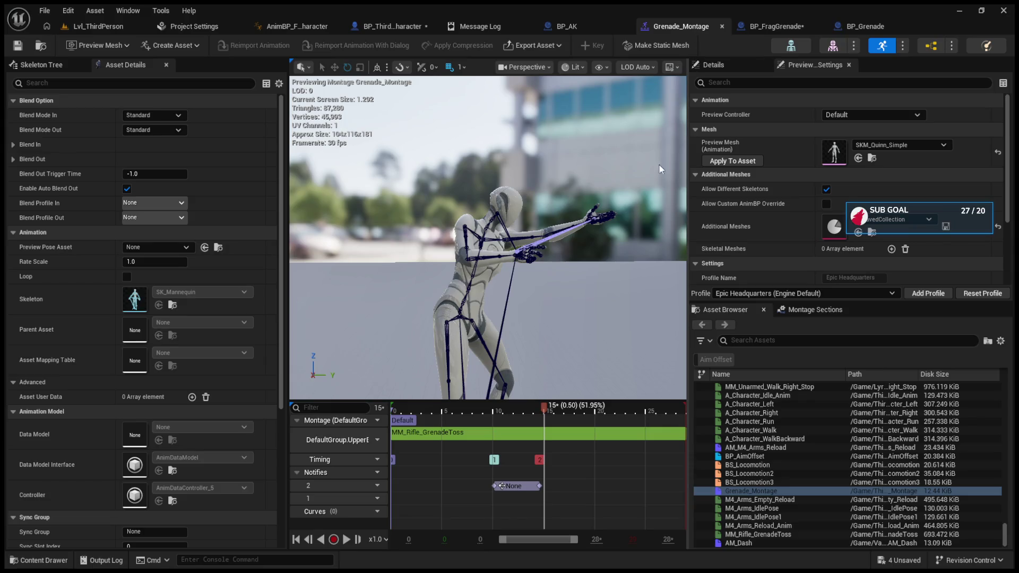
In BP_FragGrenade, move the Radial Force getter above Fire Impulse
click(765, 31)
drag(603, 238, 493, 234)
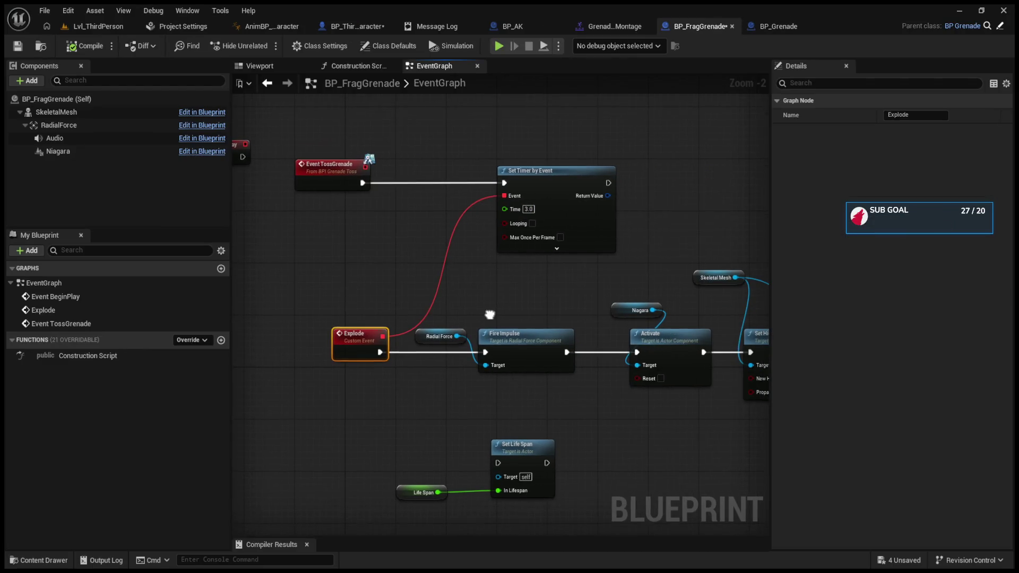
mouse_move(426, 328)
mouse_down()
mouse_move(449, 313)
mouse_move(476, 316)
mouse_up()
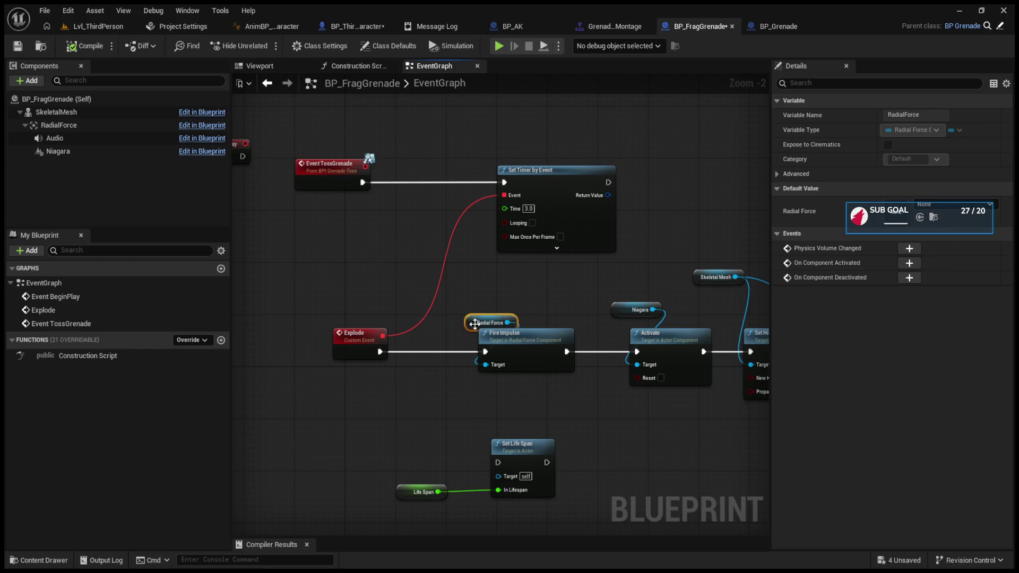
mouse_move(552, 301)
mouse_down()
mouse_move(503, 300)
mouse_move(533, 297)
mouse_up()
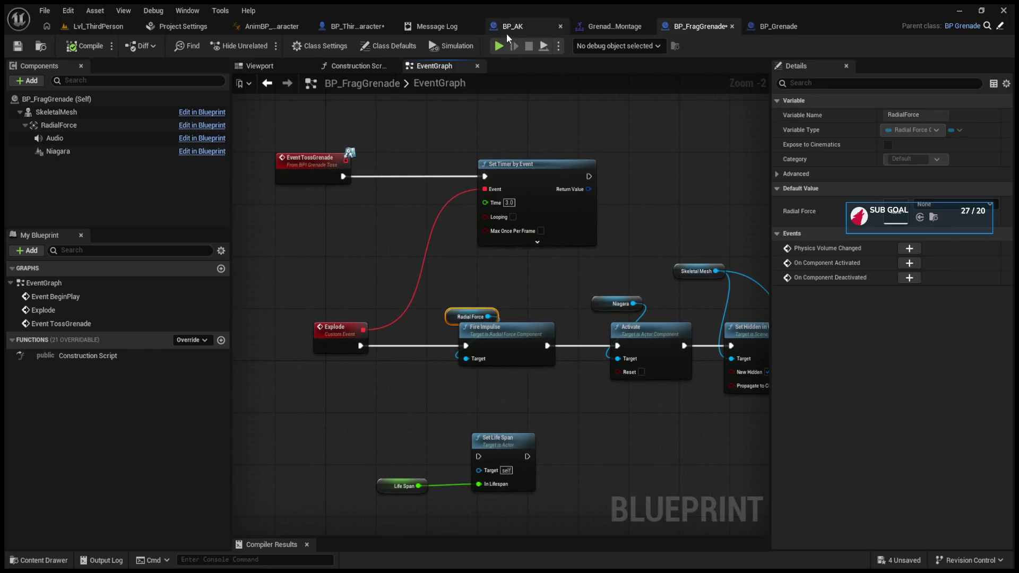
Set Detach From Actor's location, rotation and scale rules to Keep World in BP_ThirdPersonCharacter
click(365, 29)
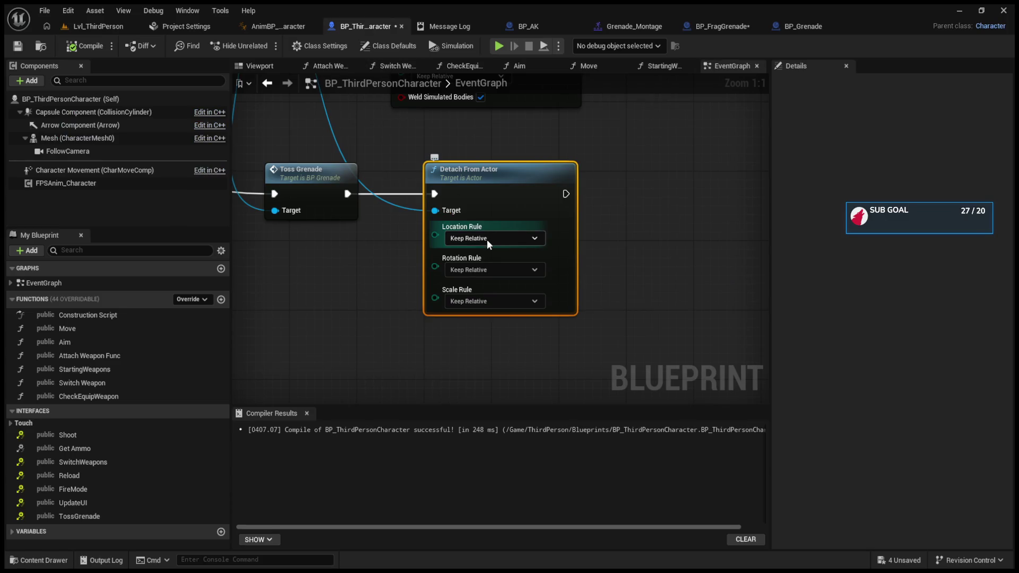
click(486, 237)
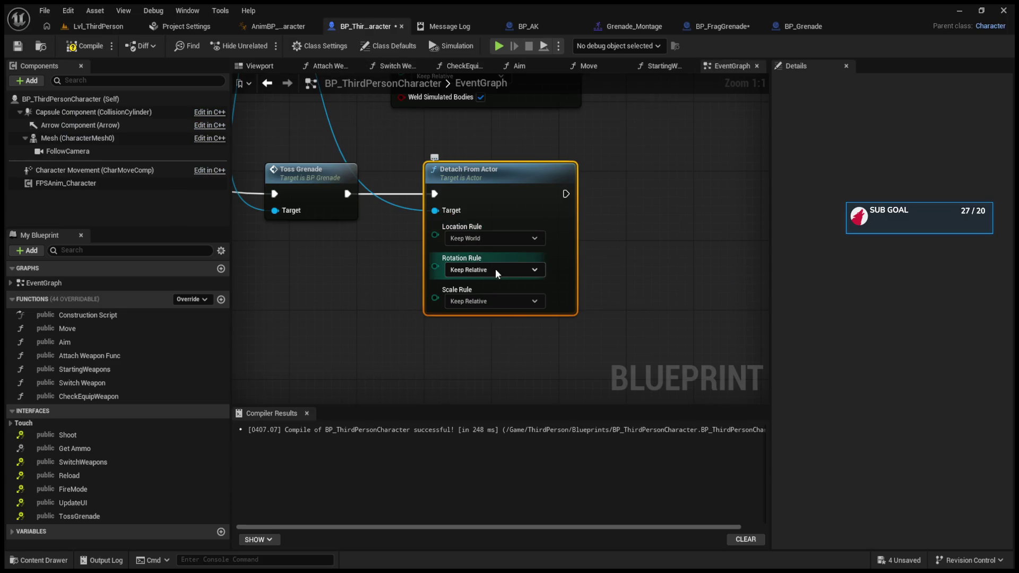
click(498, 300)
click(497, 326)
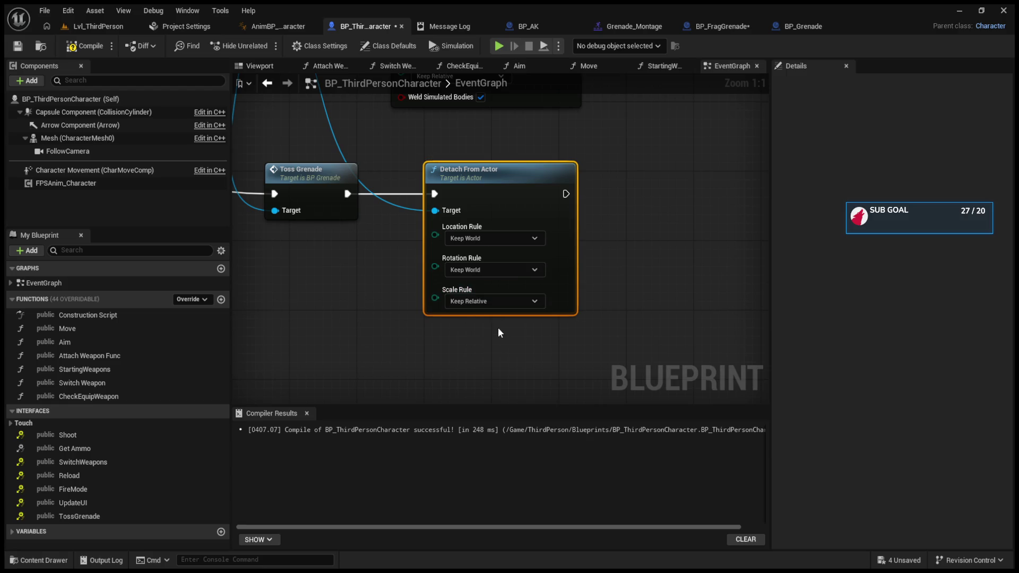
drag(389, 243, 442, 294)
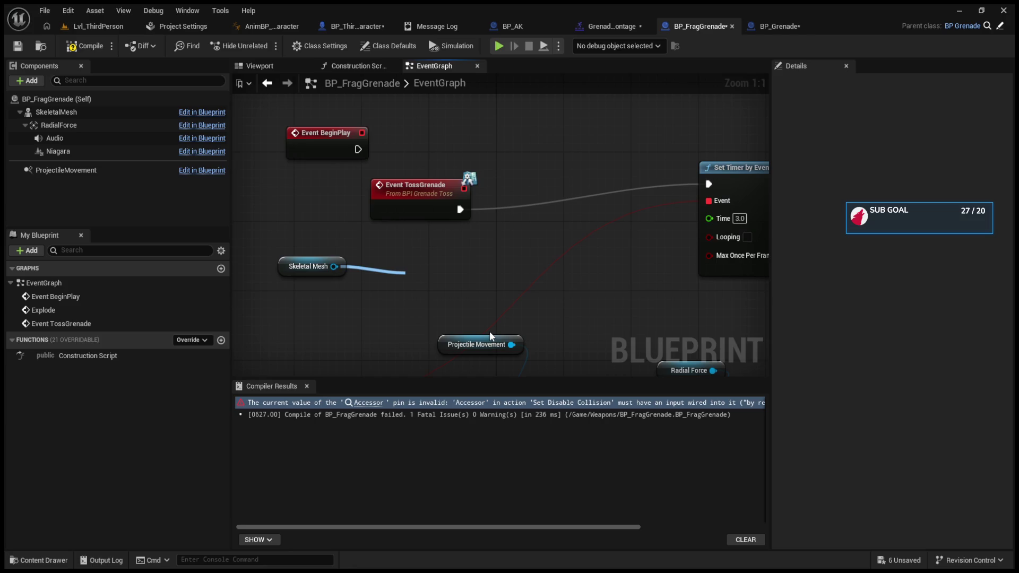
Restore Set Collision Enabled between Event TossGrenade and Set Timer, and move the Skeletal Mesh node right
key(ctrl+z)
drag(461, 270, 550, 171)
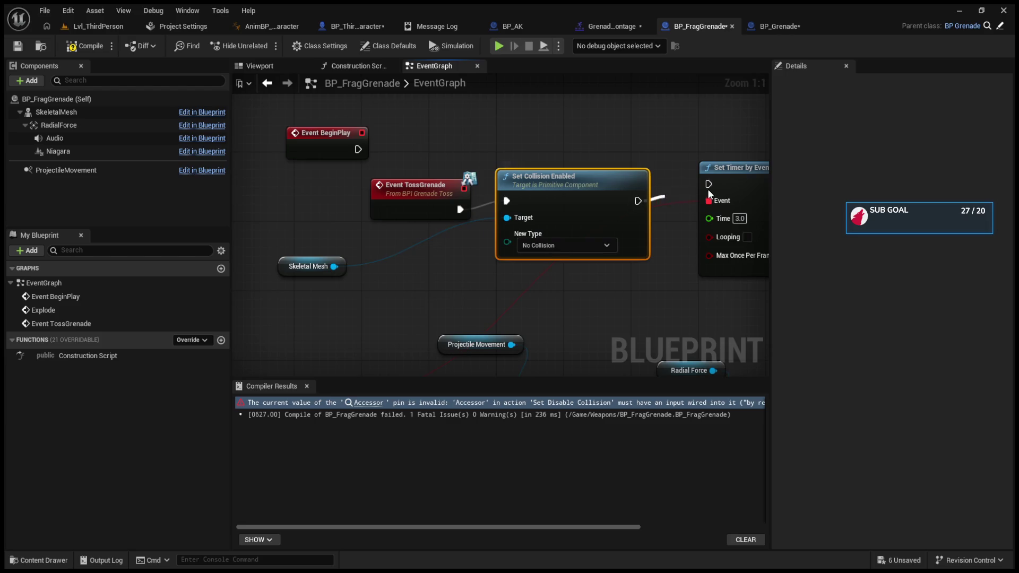
mouse_move(314, 220)
mouse_down()
mouse_move(429, 222)
mouse_move(429, 206)
mouse_move(758, 297)
mouse_up()
scroll(451, 217, down, 4)
scroll(520, 252, down, 3)
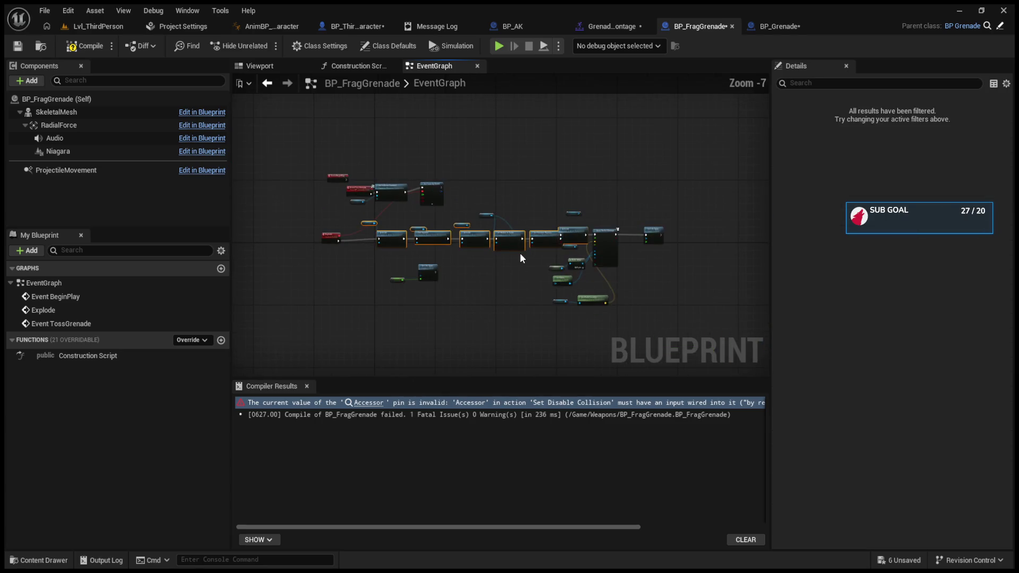
scroll(520, 253, up, 4)
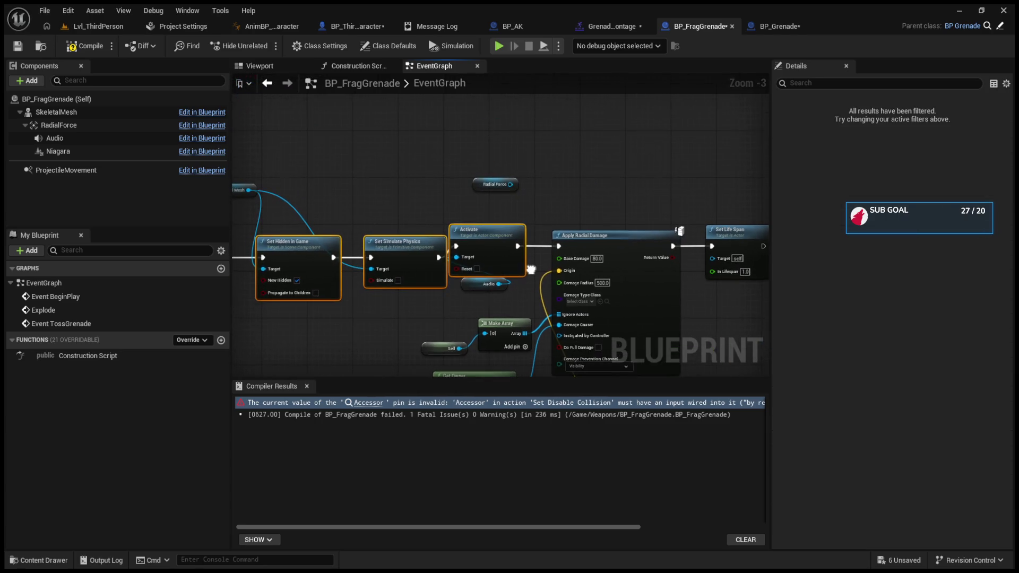
Shift the Activate, Apply Radial Damage and nearby explode nodes right to make room
click(491, 173)
mouse_move(507, 201)
mouse_down()
mouse_move(613, 358)
mouse_move(711, 369)
mouse_move(690, 345)
mouse_up()
ctrl+click(446, 314)
ctrl+click(426, 214)
drag(509, 189, 560, 207)
mouse_move(388, 227)
mouse_down()
mouse_move(442, 264)
mouse_move(322, 264)
mouse_up()
Duplicate Set Collision Enabled between Explode and Activate, targeting Skeletal Mesh
click(644, 168)
key(ctrl+c)
key(ctrl+v)
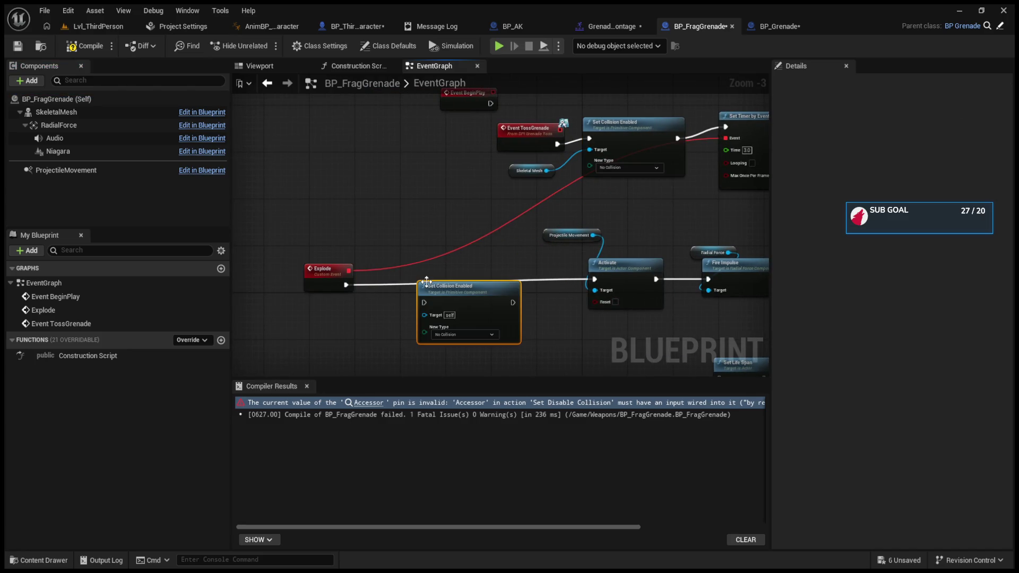
drag(440, 289, 439, 276)
drag(346, 285, 423, 285)
drag(513, 285, 594, 279)
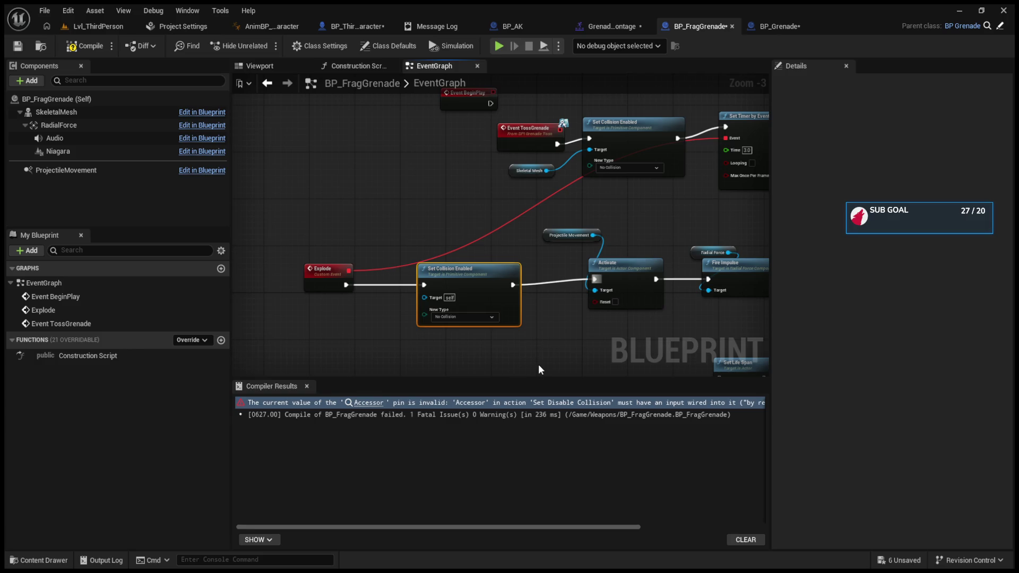
scroll(334, 243, up, 2)
mouse_move(608, 150)
mouse_down()
mouse_move(467, 292)
mouse_move(461, 319)
mouse_up()
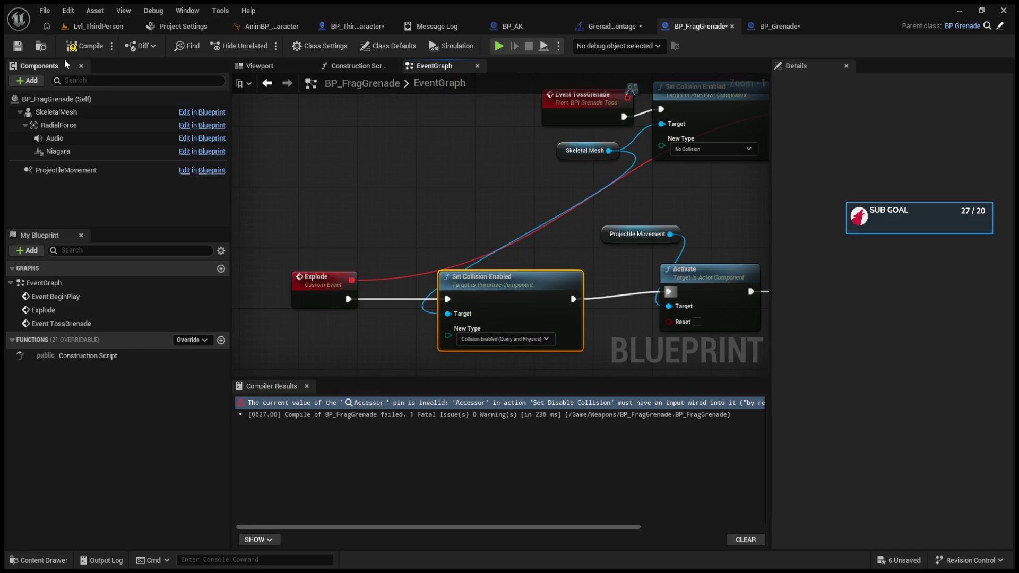
Test-play Lvl_ThirdPerson and toss a grenade
click(84, 25)
click(265, 46)
key(g)
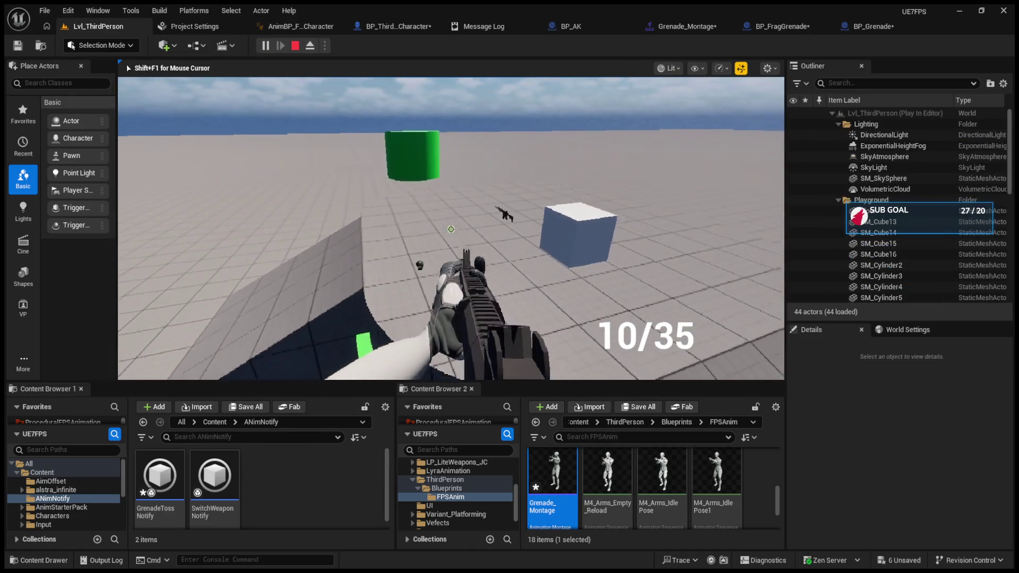
Eject to select the landed grenade, repossess the player, then stop and resume the session
key(F8)
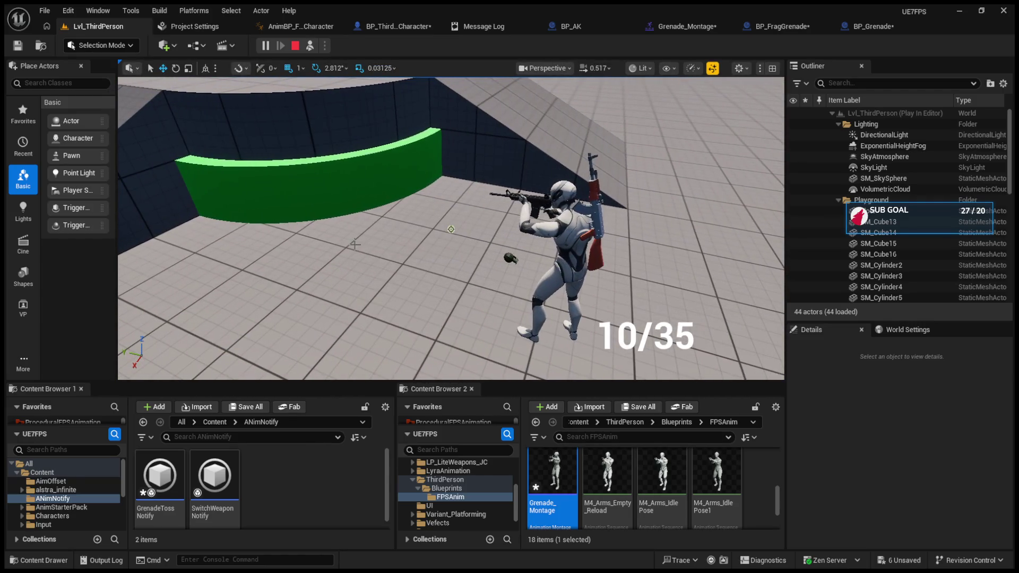
click(508, 260)
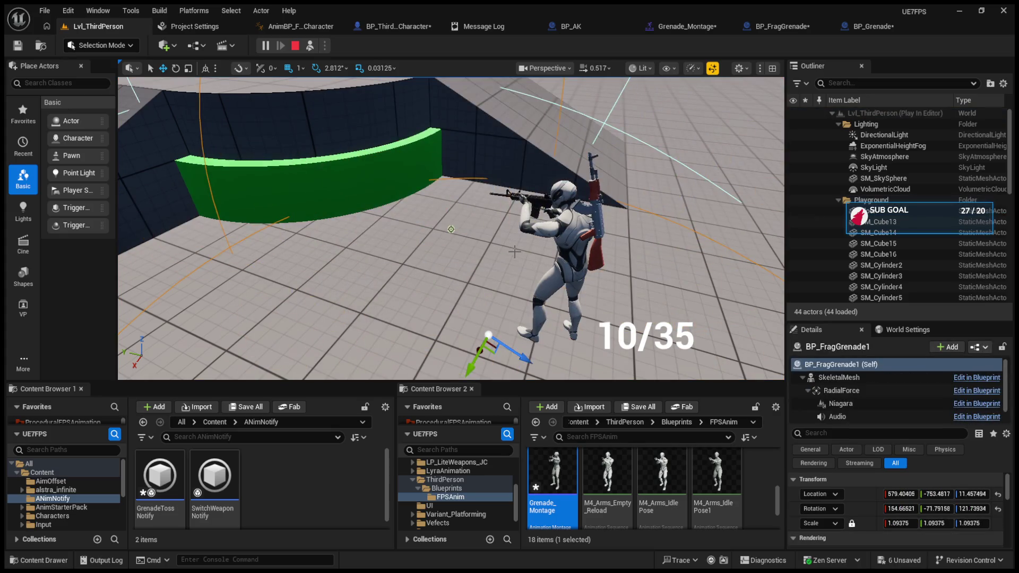
click(310, 47)
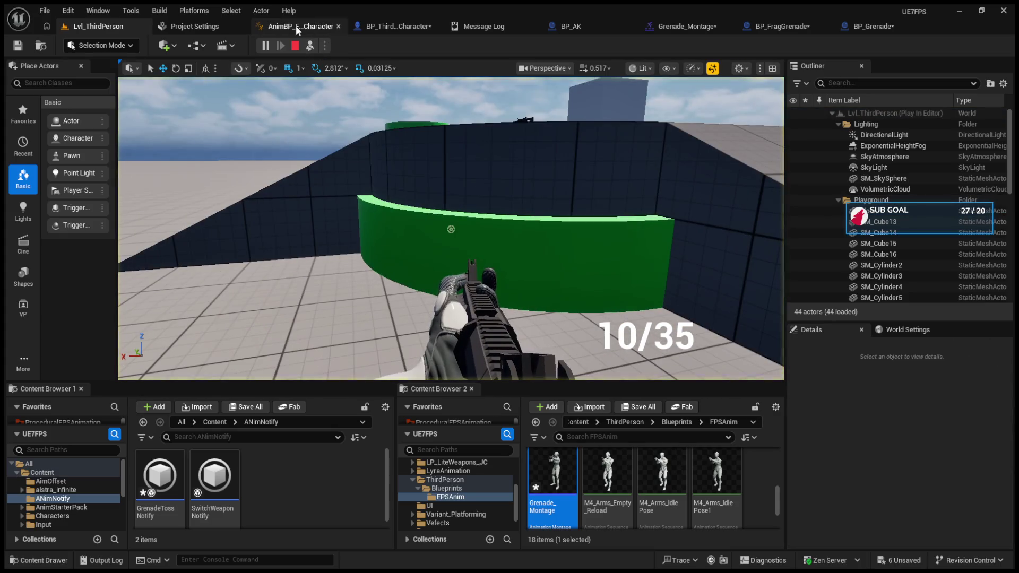
click(380, 28)
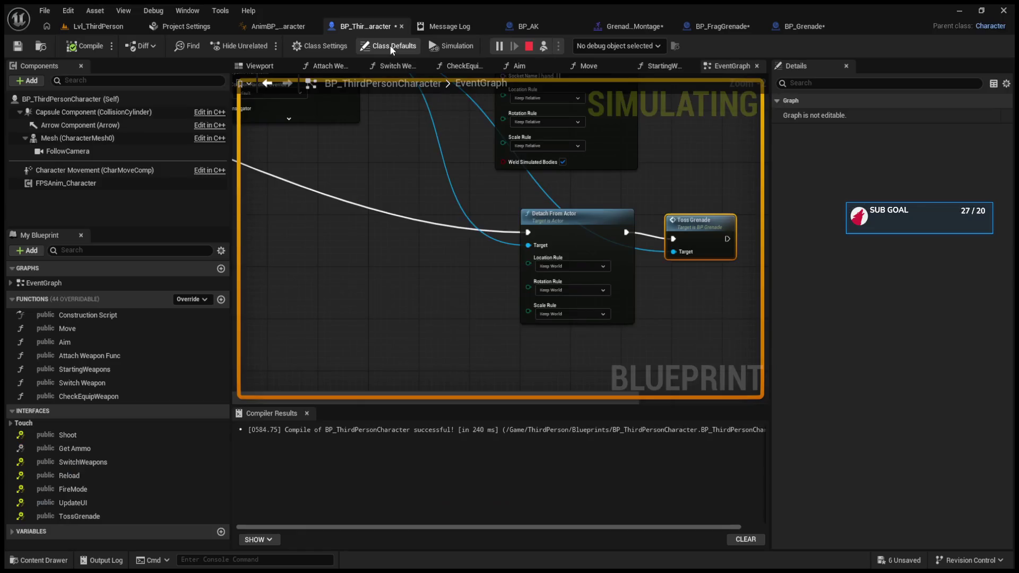
click(528, 46)
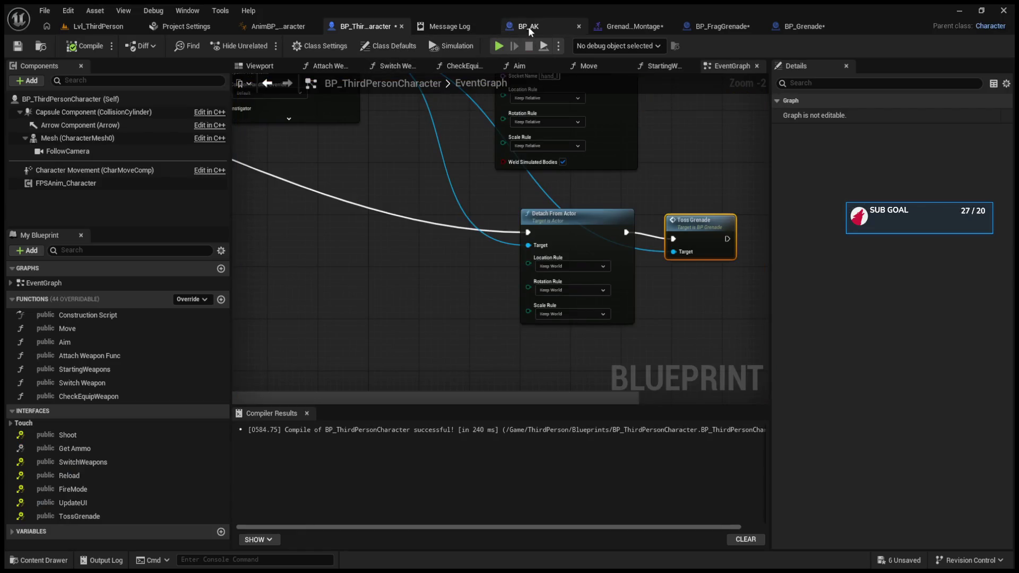
click(498, 46)
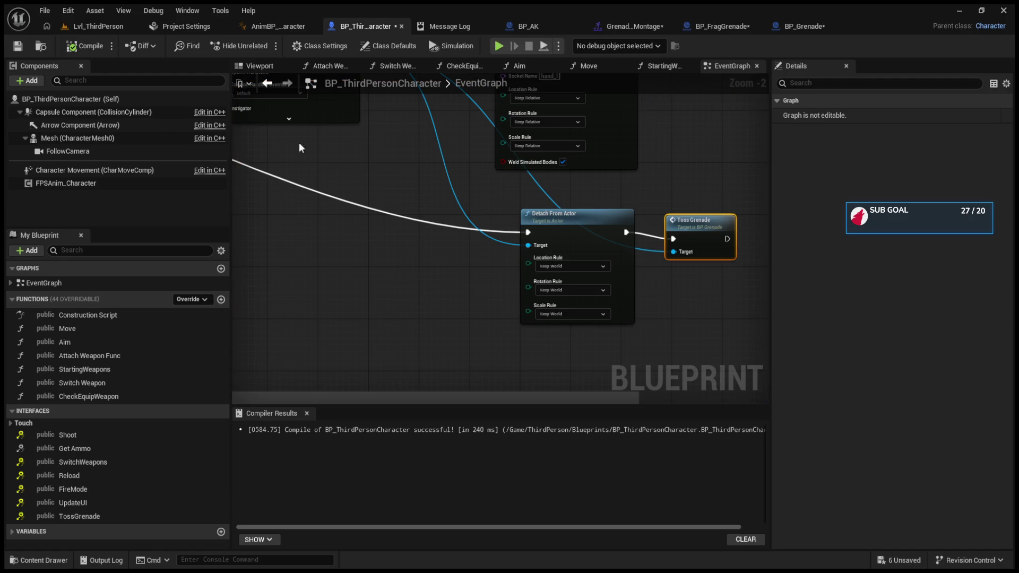
Cycle through the AnimBP_FPSAnimCharacter, BP_AK, BP_FragGrenade, BP_Grenade and BP_ThirdPersonCharacter tabs
click(267, 25)
click(507, 26)
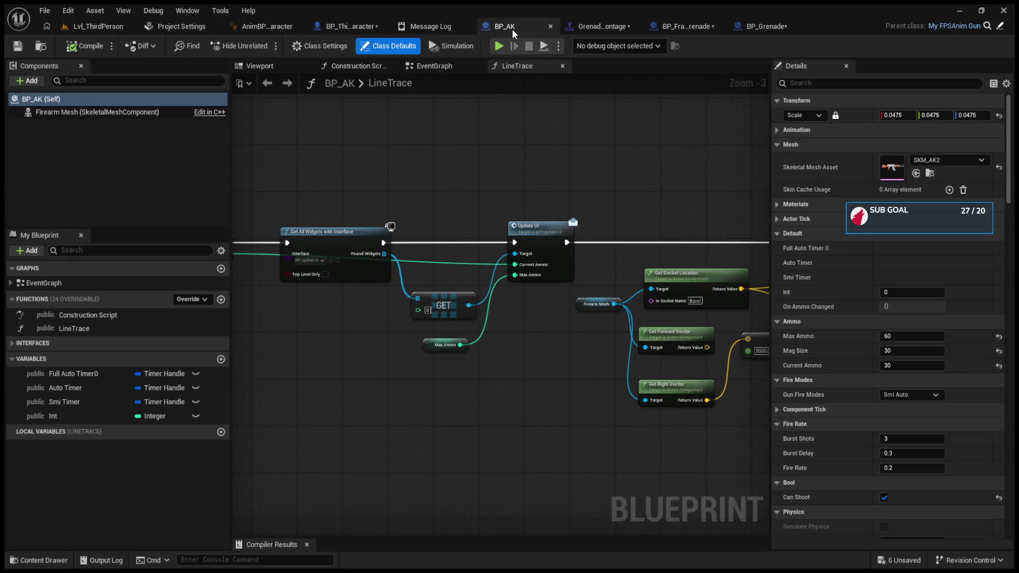
click(687, 26)
click(787, 26)
click(384, 28)
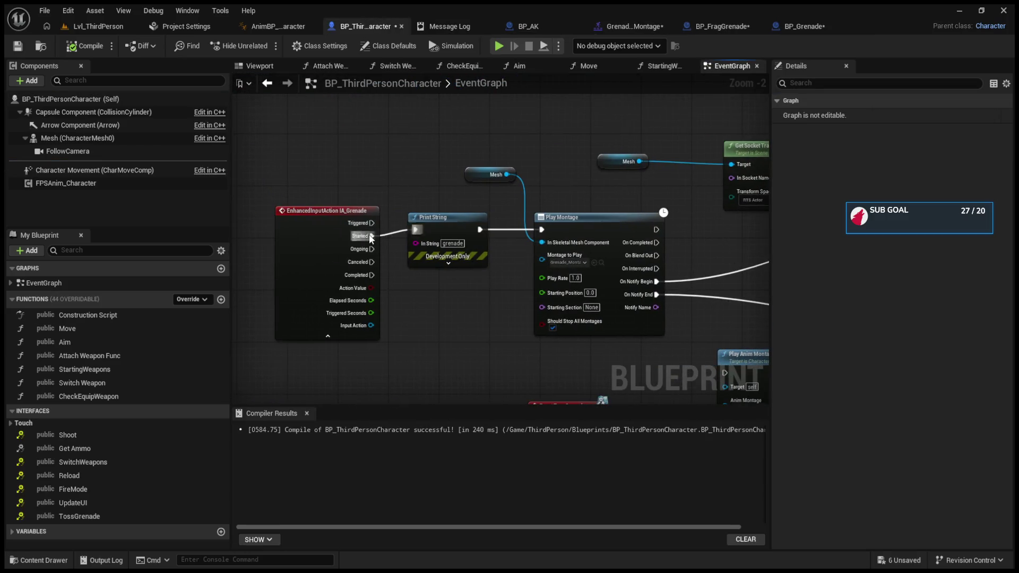
click(273, 27)
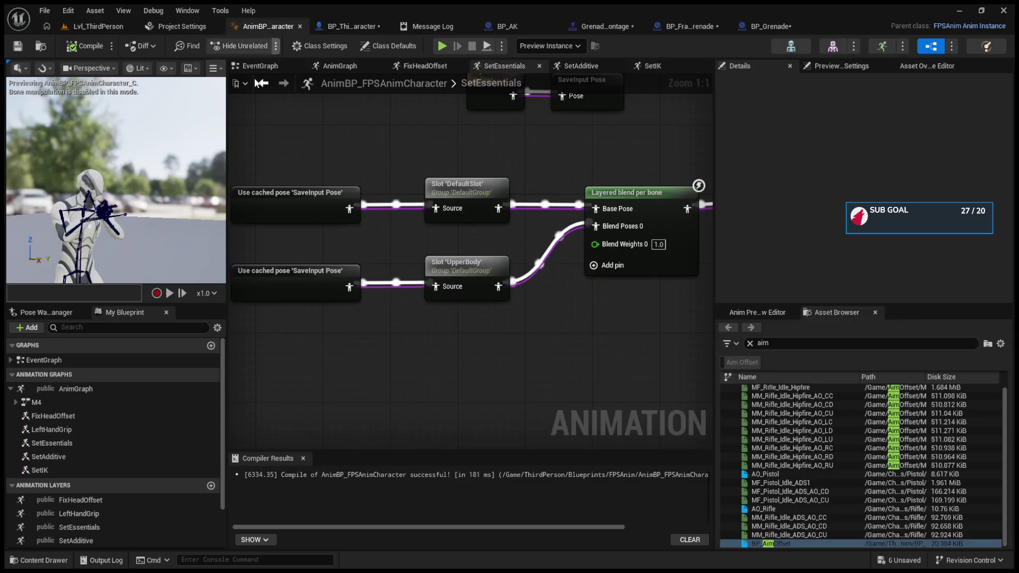
click(104, 215)
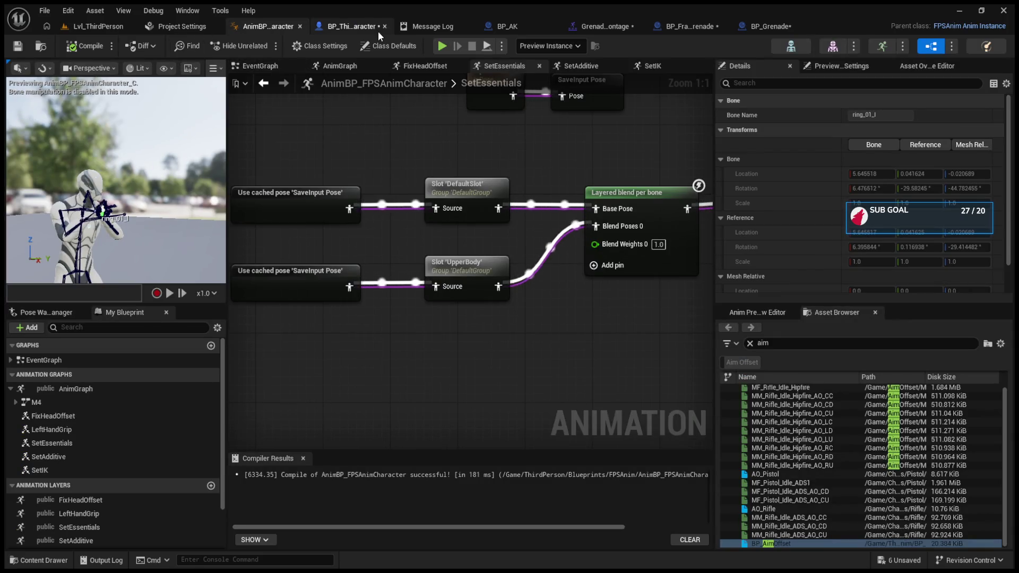
Show Grenade_Montage's skeleton tree and collapse the clavicle_r and neck_01 branches
click(616, 26)
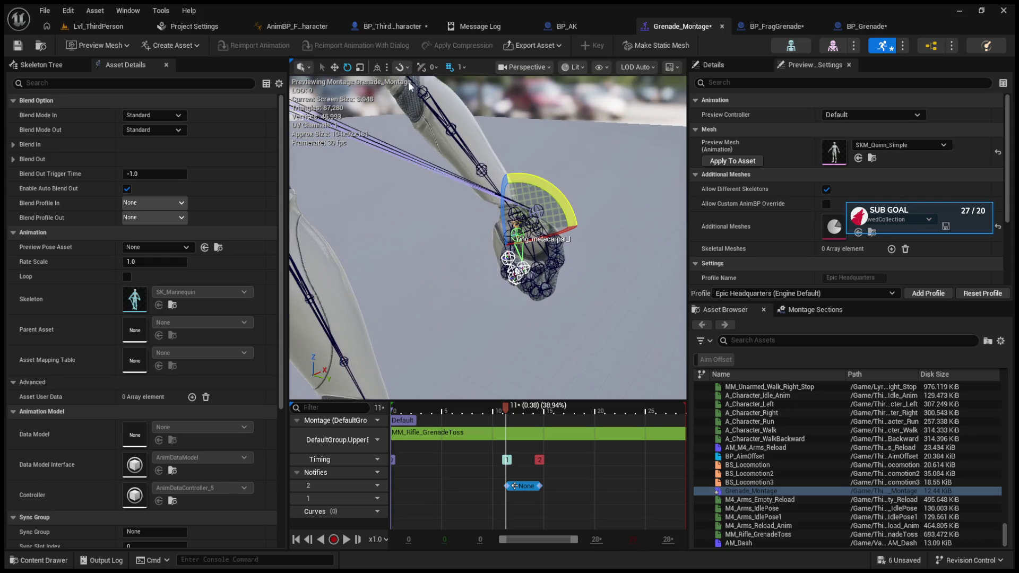
click(48, 65)
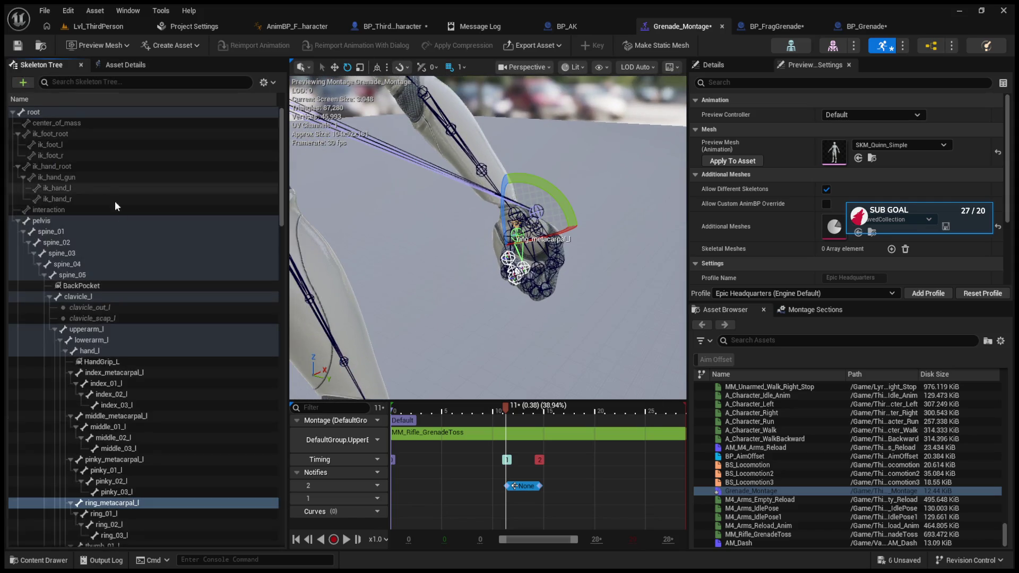
click(45, 275)
click(44, 275)
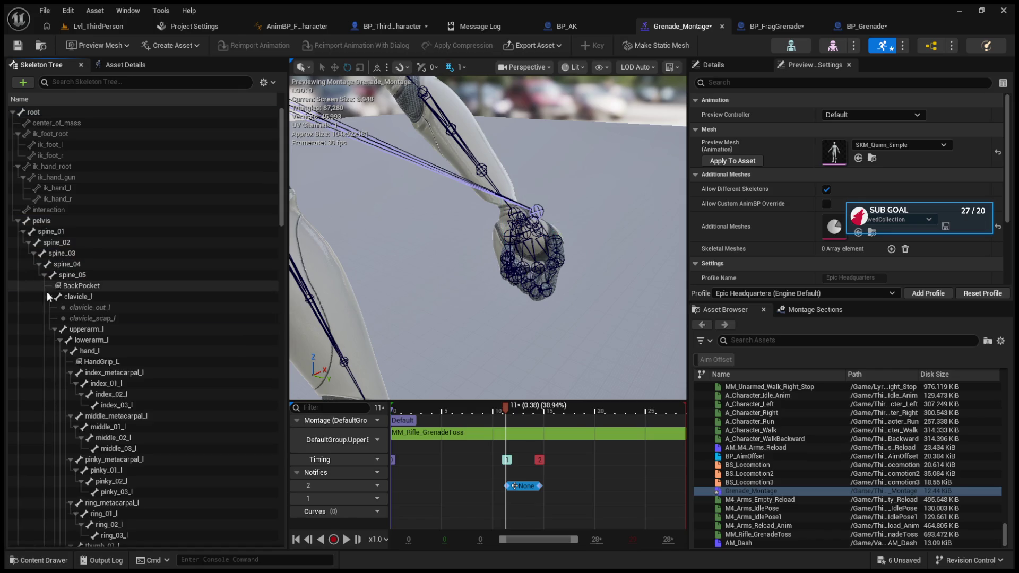
click(48, 329)
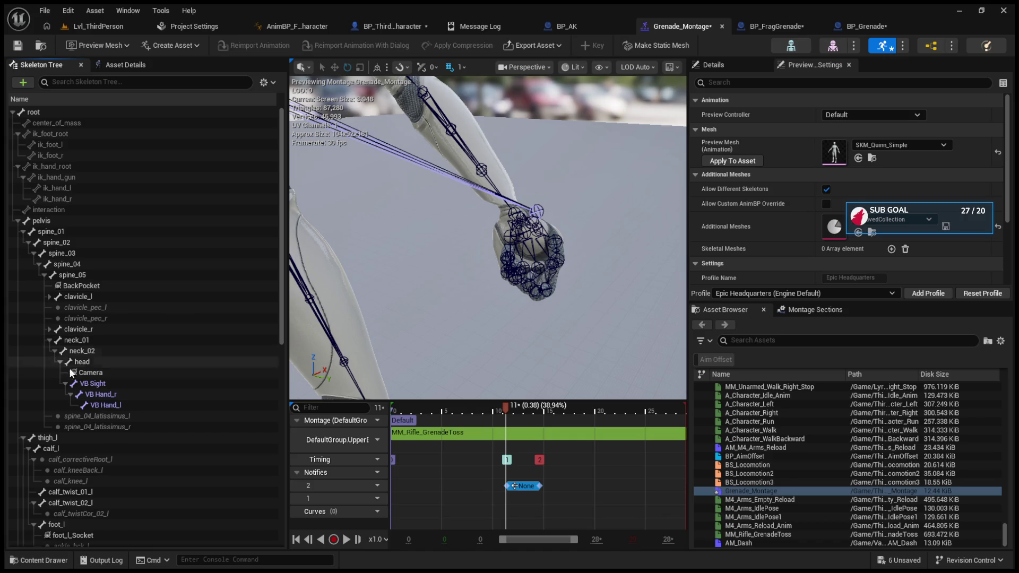
click(49, 341)
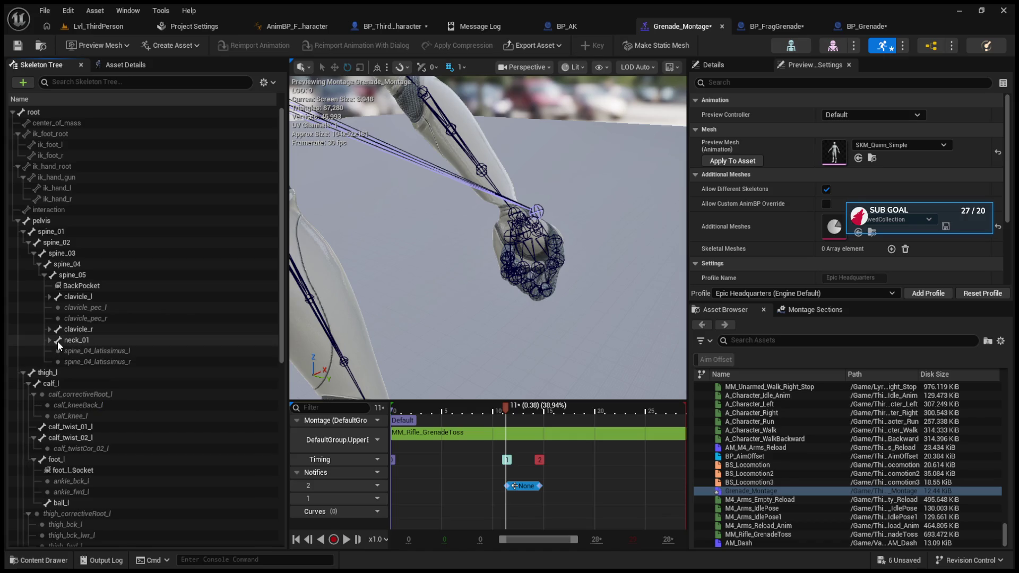
scroll(72, 440, down, 10)
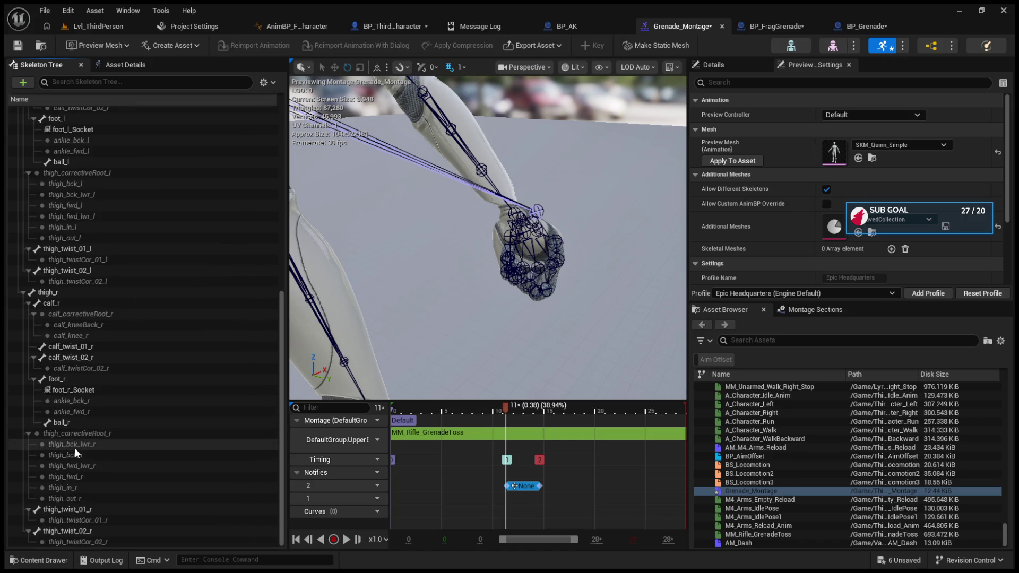
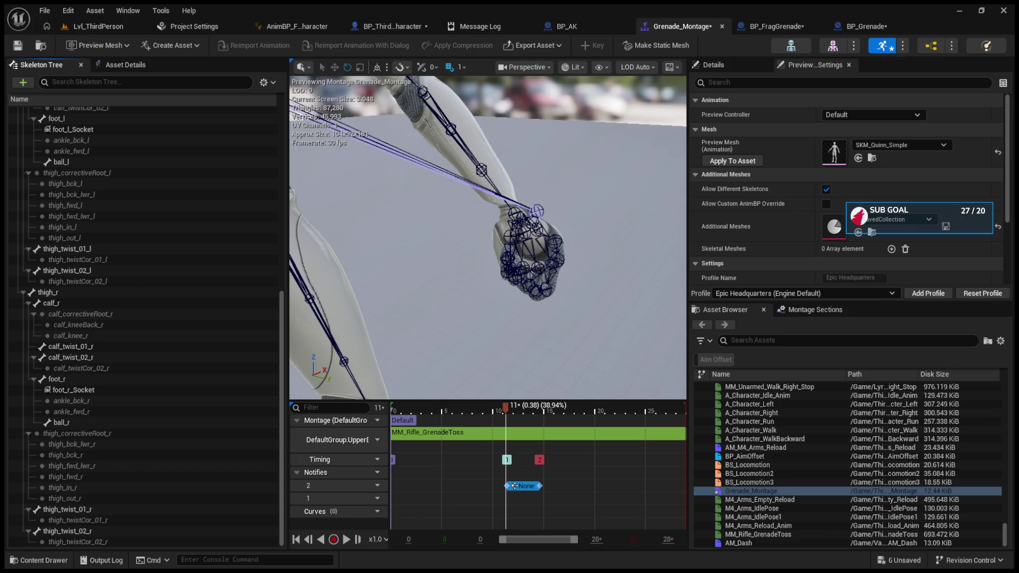
Play-test the grenade throw from the character's SpawnActor graph, then bring up BP_FragGrenade's collision logic
click(390, 26)
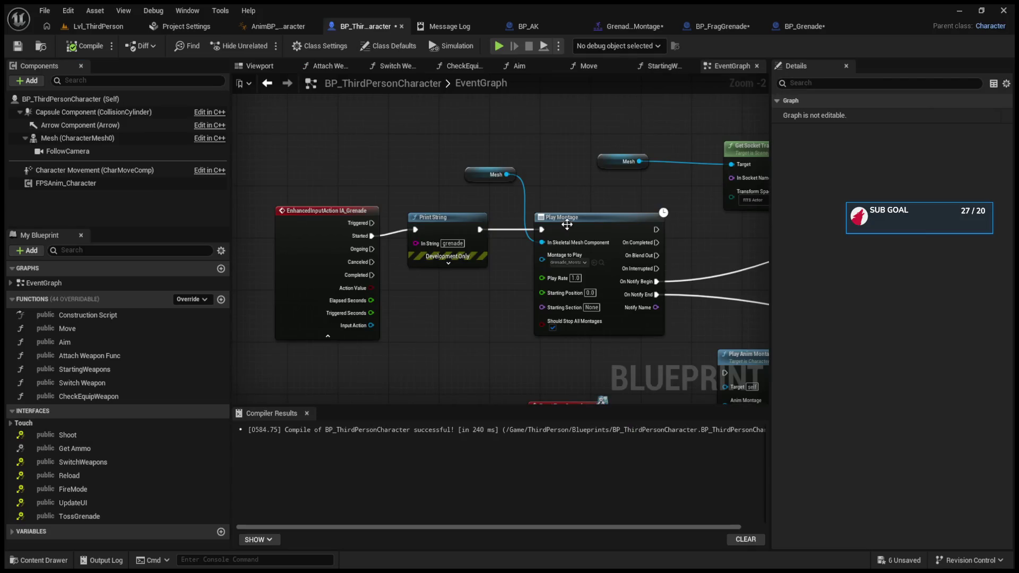
scroll(613, 277, up, 2)
scroll(442, 263, up, 2)
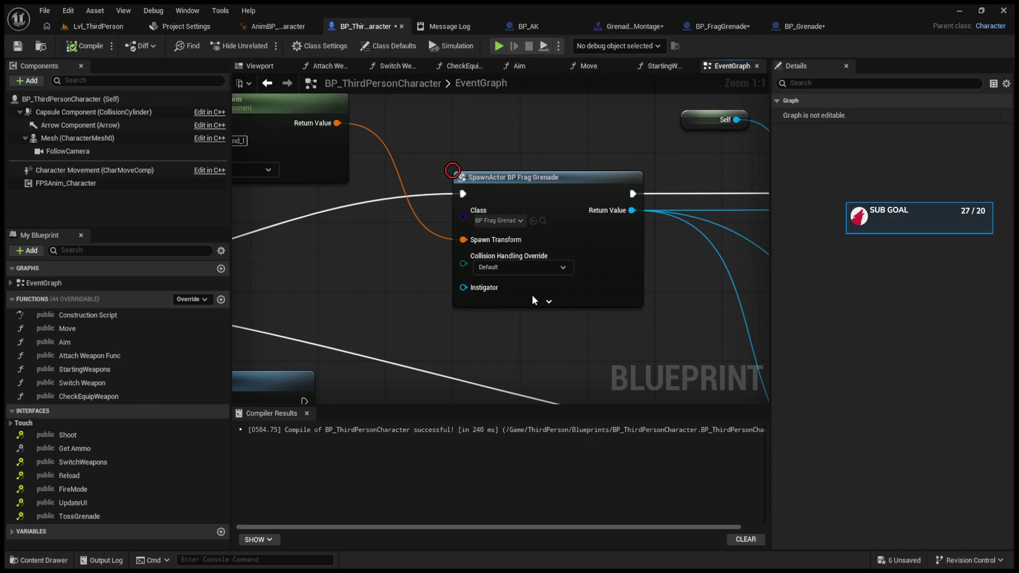
key(alt+p)
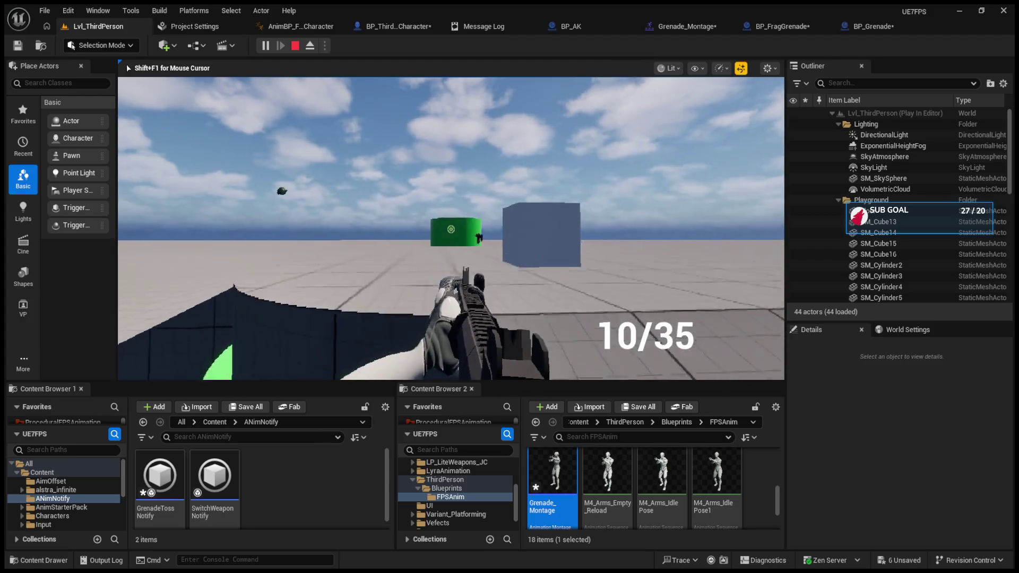
key(shift+F1)
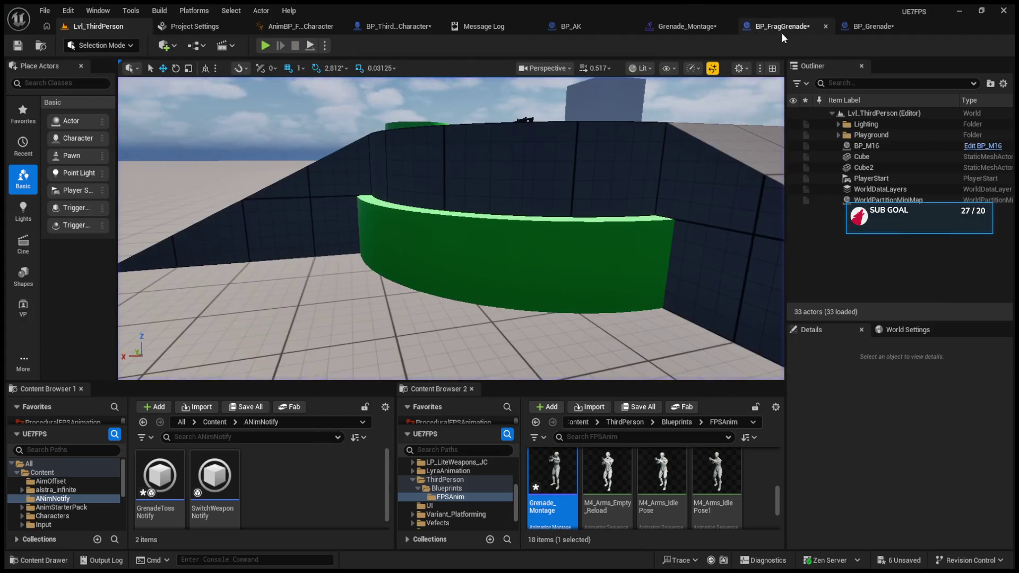
click(782, 28)
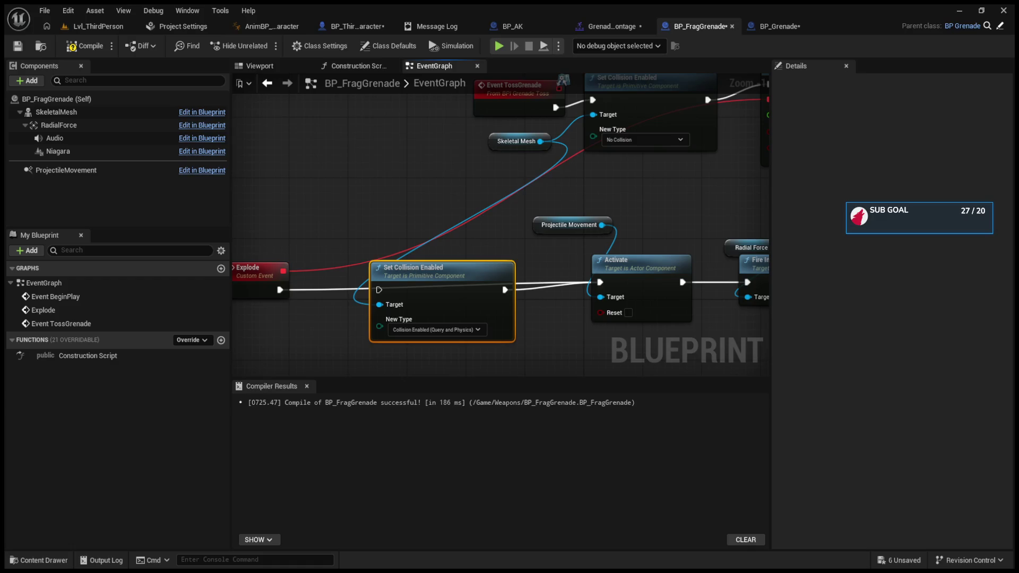
Run a quick play test of the level, walking forward, then stop it
click(93, 26)
click(263, 47)
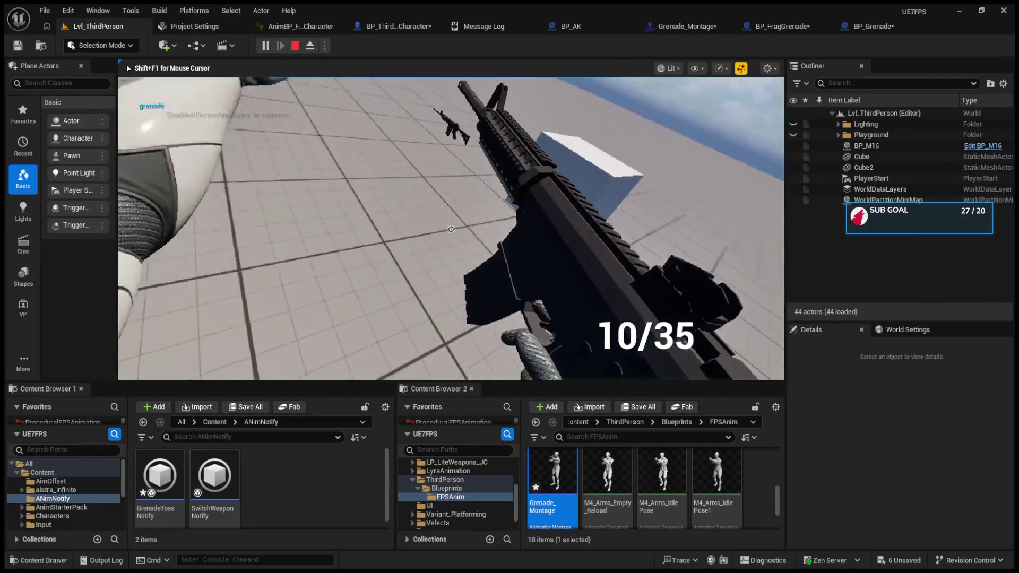
key(w)
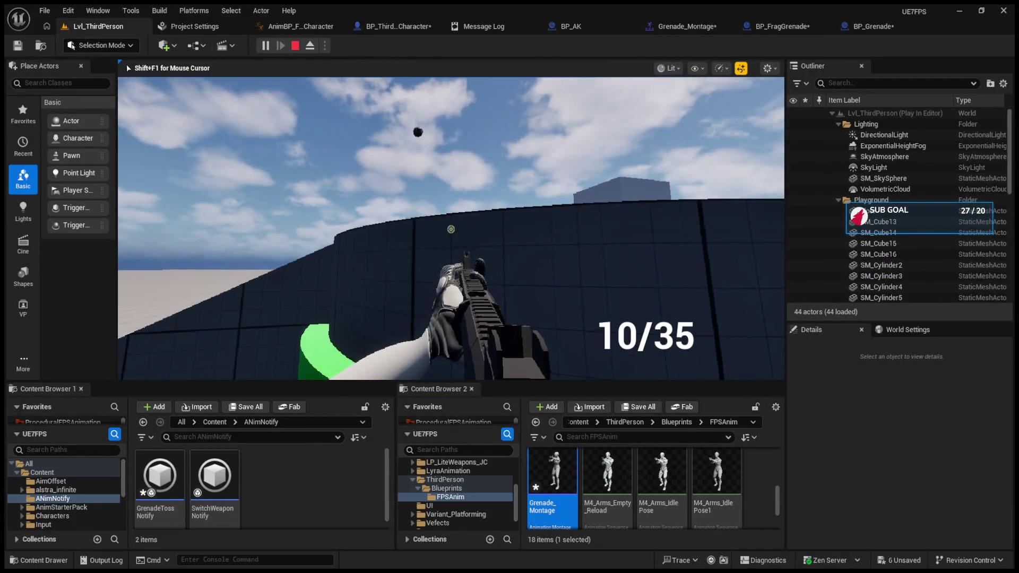
key(Escape)
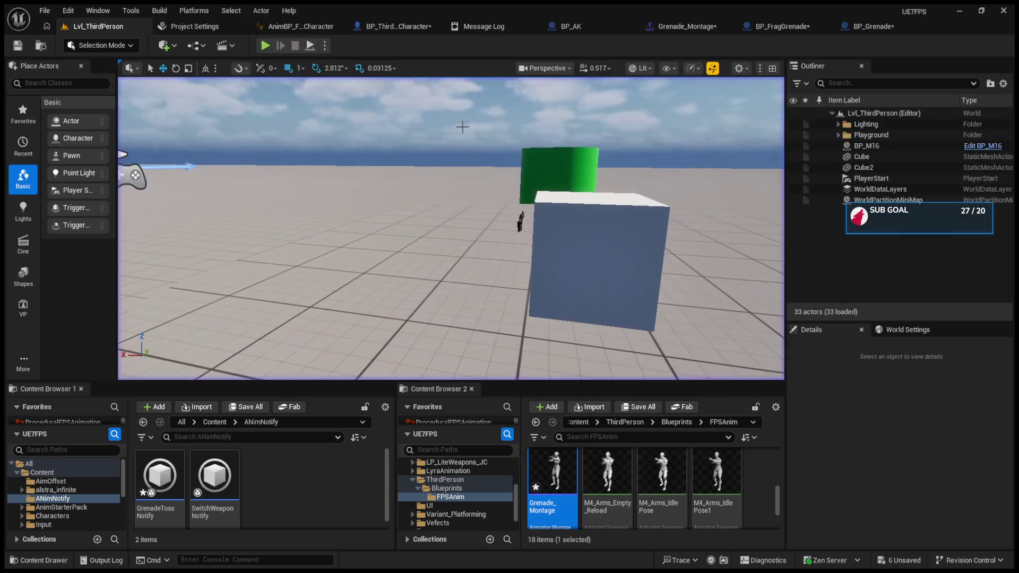
In BP_FragGrenade's event graph, wire the Explode event's exec into the timer and impulse explosion chain
click(849, 27)
click(754, 27)
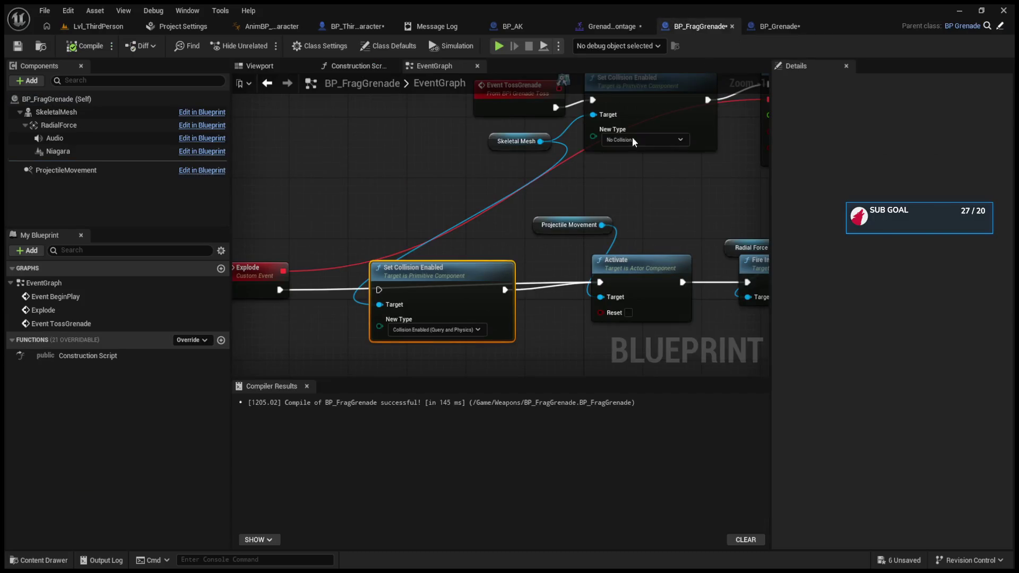
click(537, 228)
mouse_move(537, 230)
mouse_down()
mouse_move(340, 305)
mouse_move(412, 287)
mouse_move(447, 260)
mouse_up()
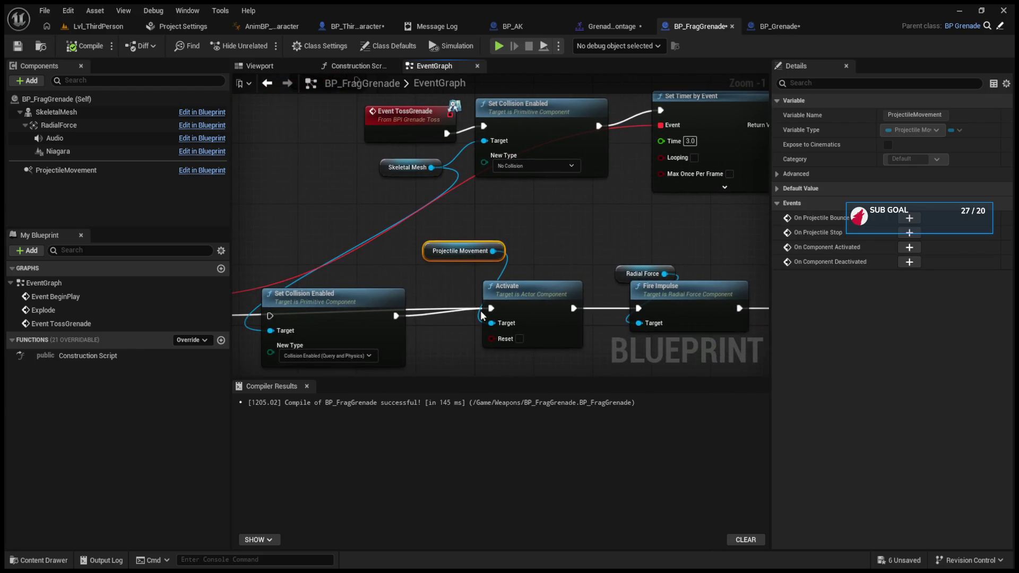
click(546, 290)
scroll(536, 284, down, 3)
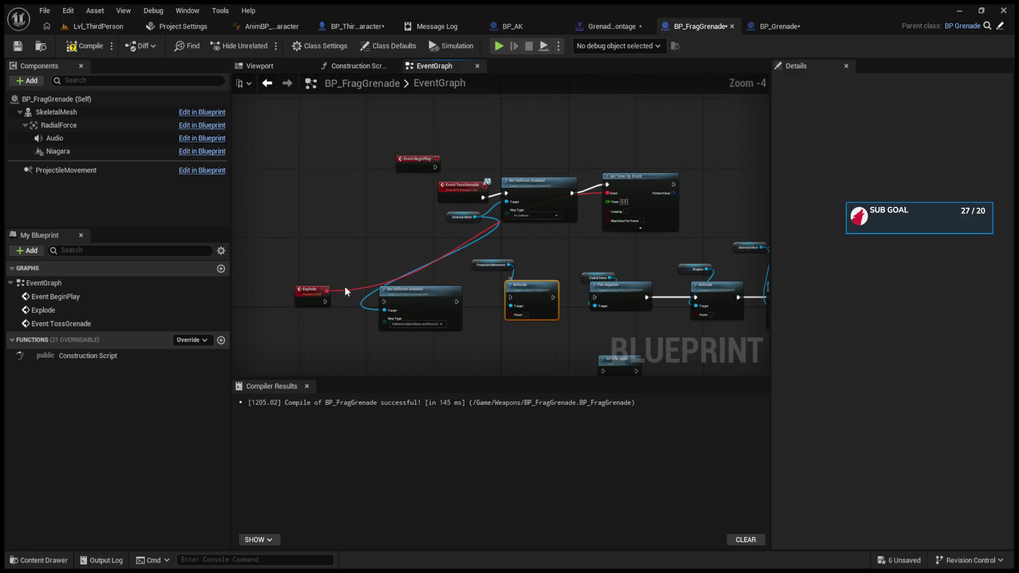
drag(325, 301, 597, 301)
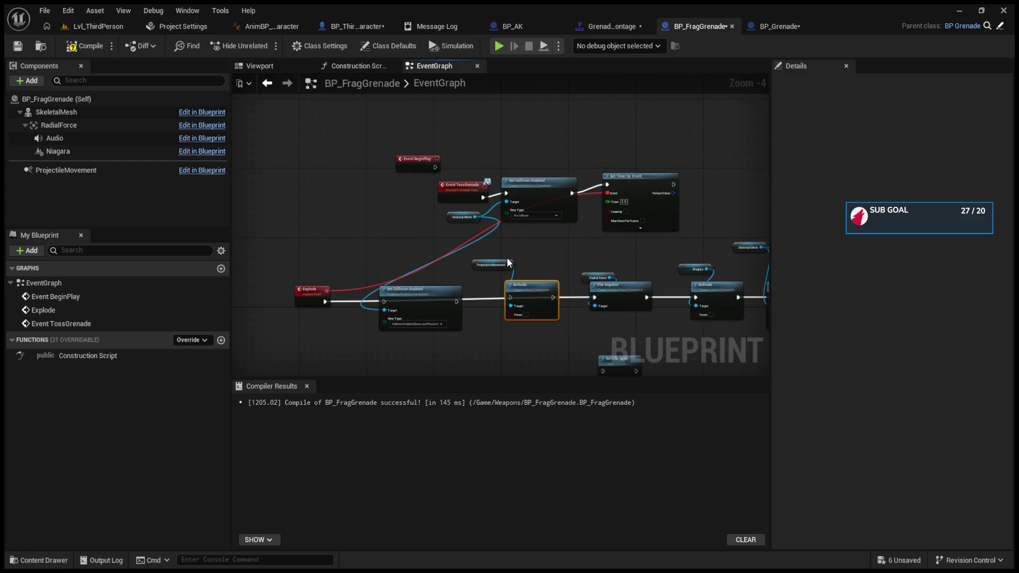
click(123, 27)
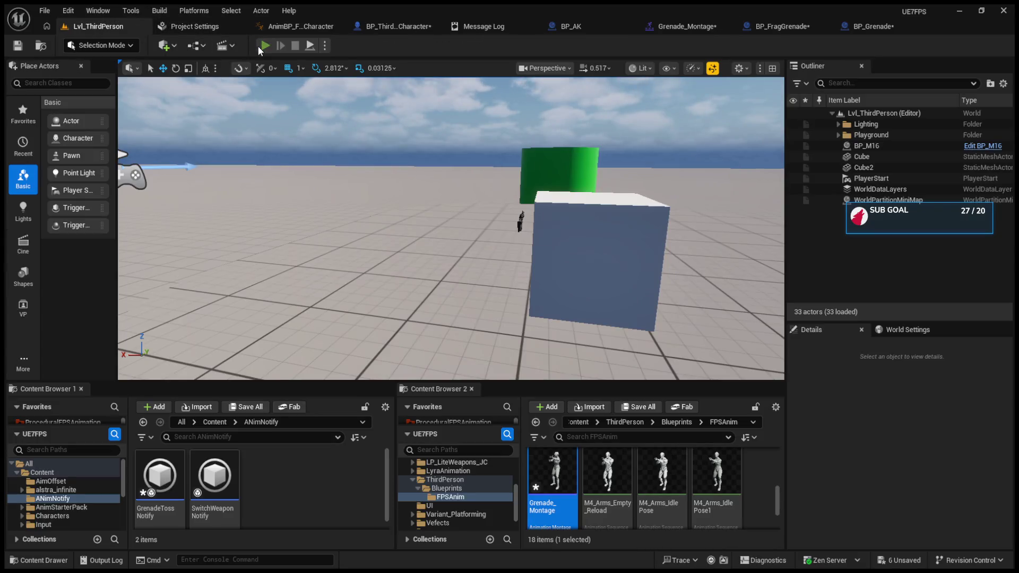
Play the level, toss a grenade with G, stop, and return to the character's SpawnActor BP Frag Grenade node
click(265, 46)
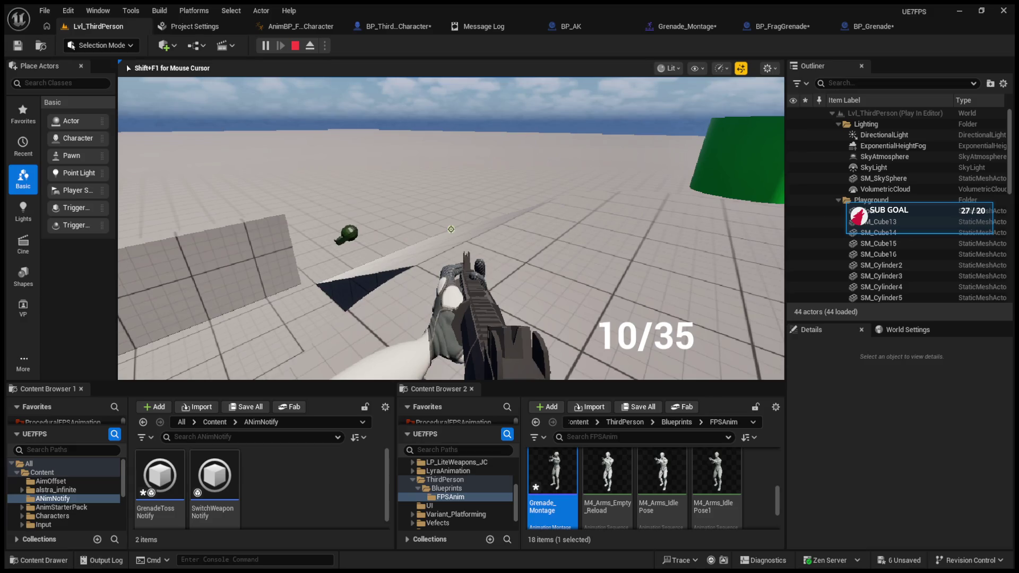
key(g)
key(g)
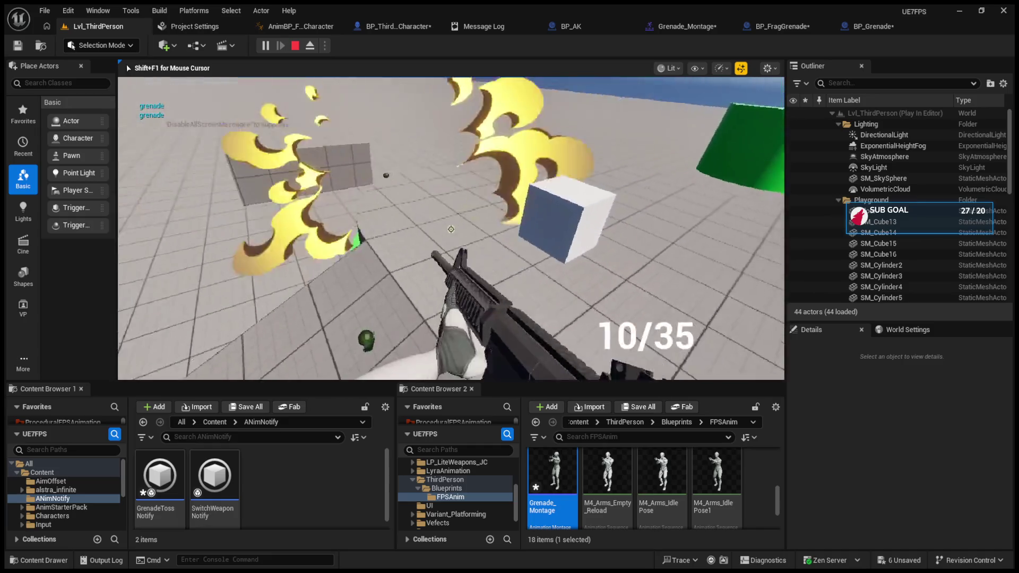
key(Escape)
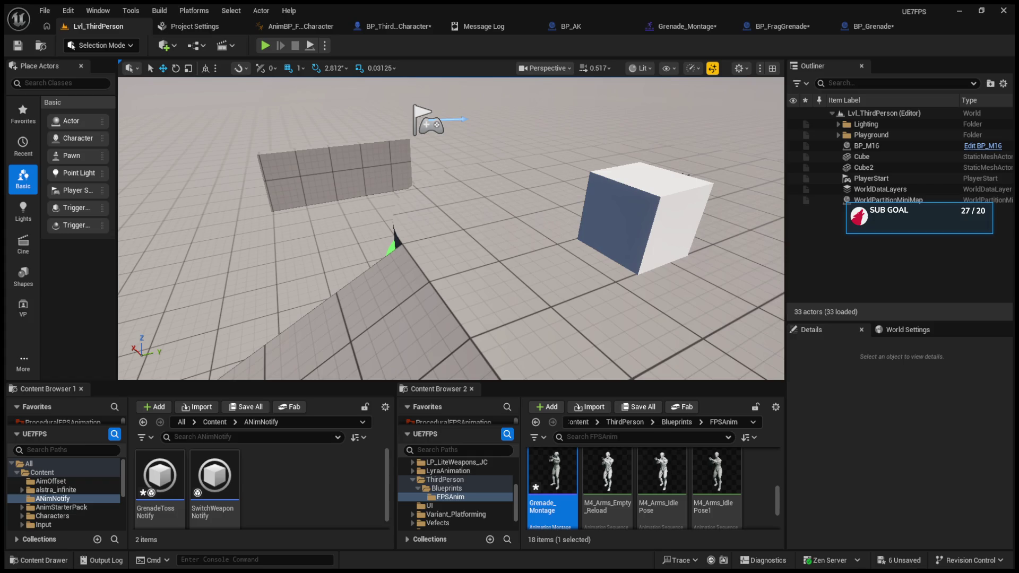
click(385, 27)
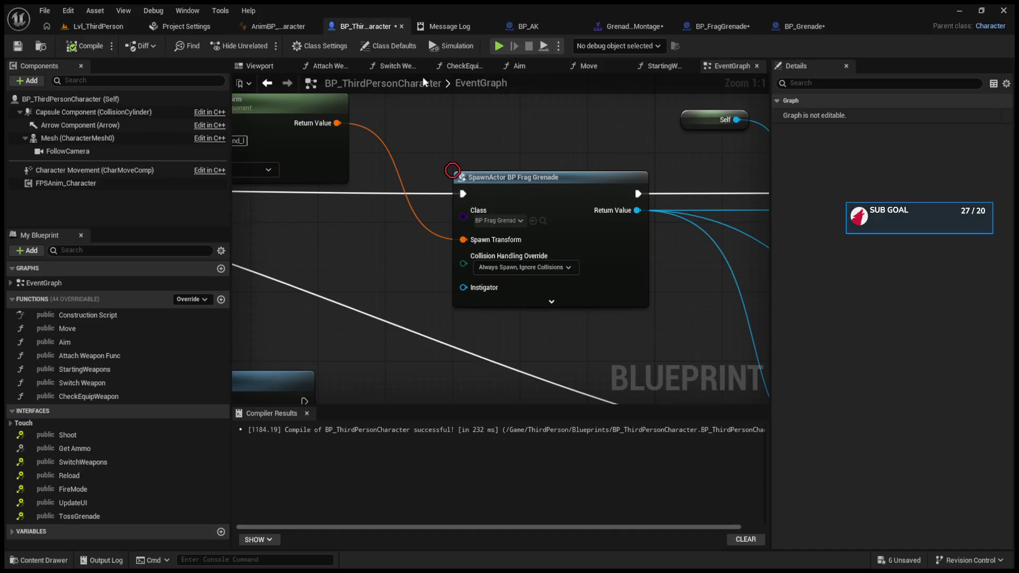
Expand SpawnActor's hidden options, then wire Activate's exec output into Set Timer by Event (Time 0.1)
click(551, 301)
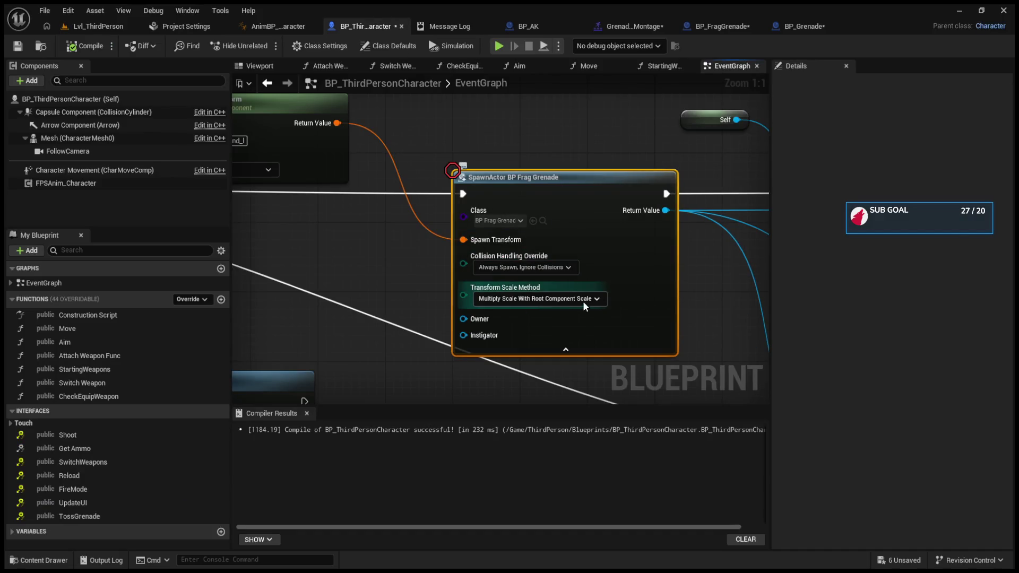
scroll(592, 277, up, 1)
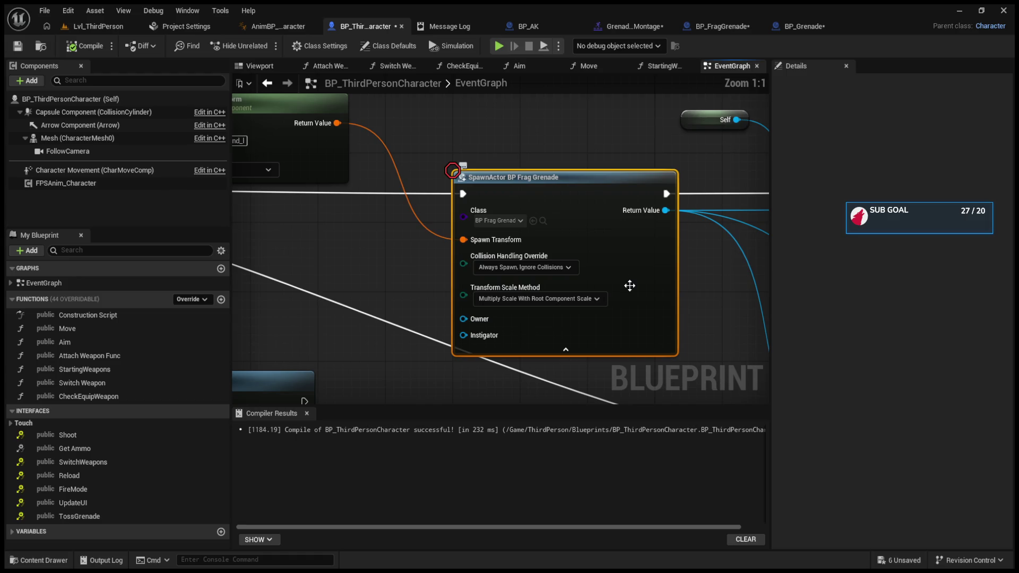
drag(705, 300, 378, 325)
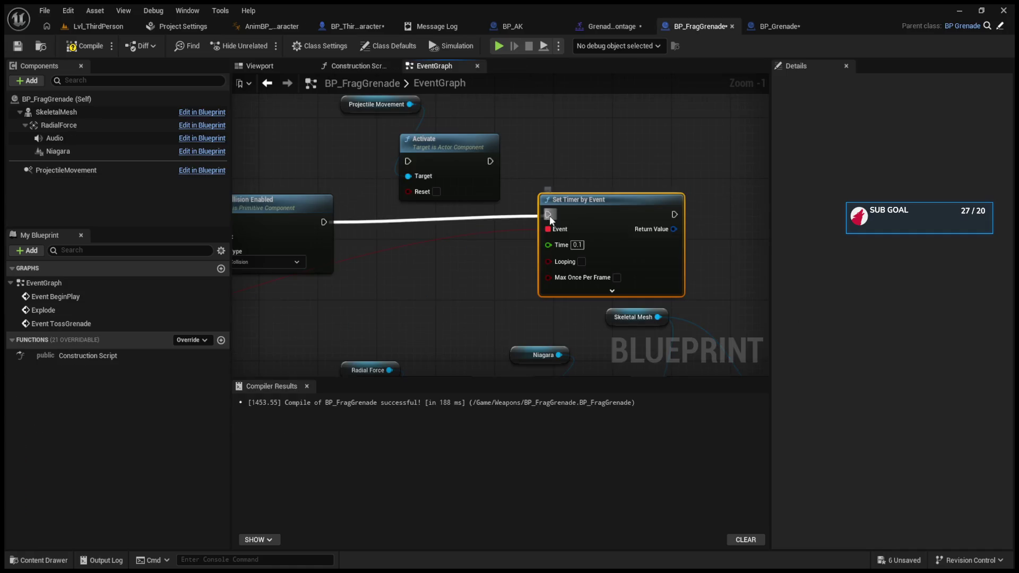
mouse_move(549, 216)
mouse_down()
mouse_move(400, 213)
mouse_move(406, 171)
mouse_move(488, 167)
mouse_up()
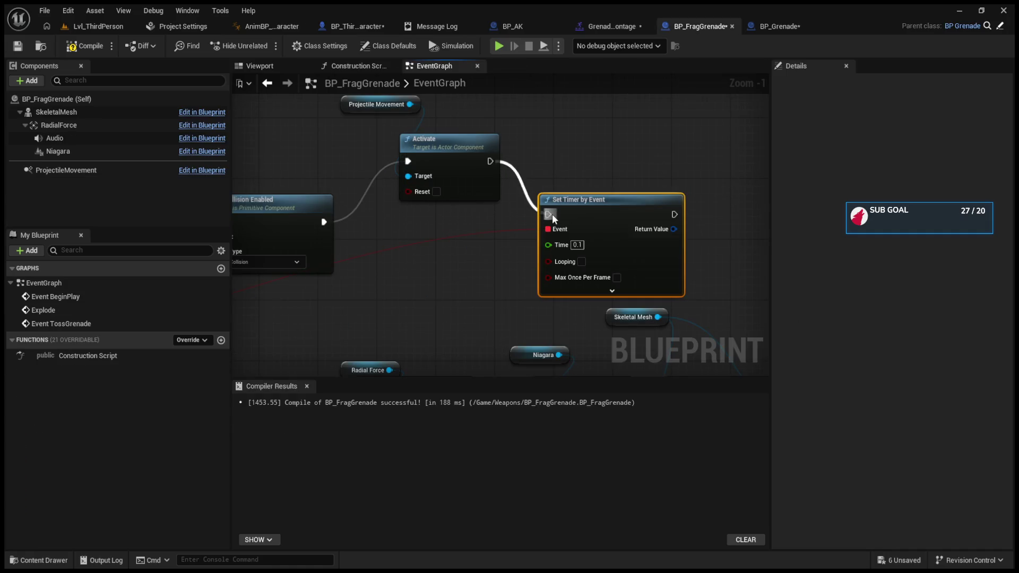
Play-test the level, throwing a grenade with G, then end the session
click(96, 26)
click(266, 45)
key(g)
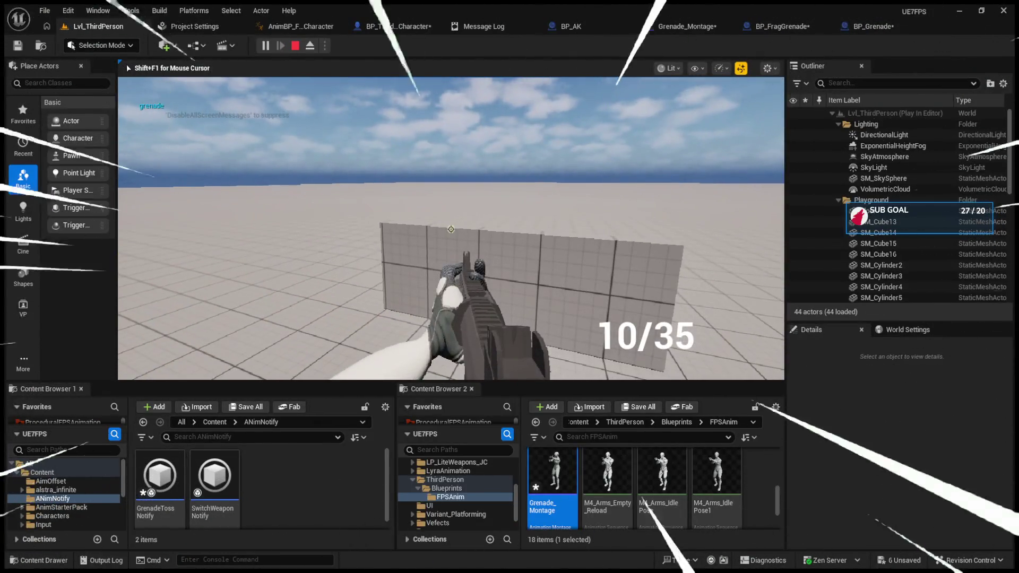
key(Escape)
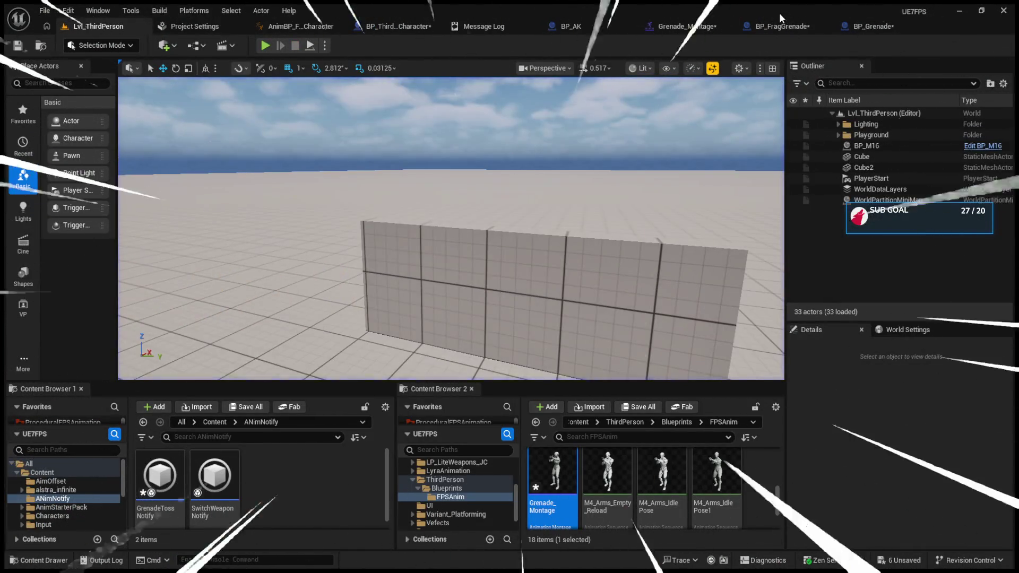
Move BP_FragGrenade's Projectile Movement node lower in the graph and recentre the view
click(779, 24)
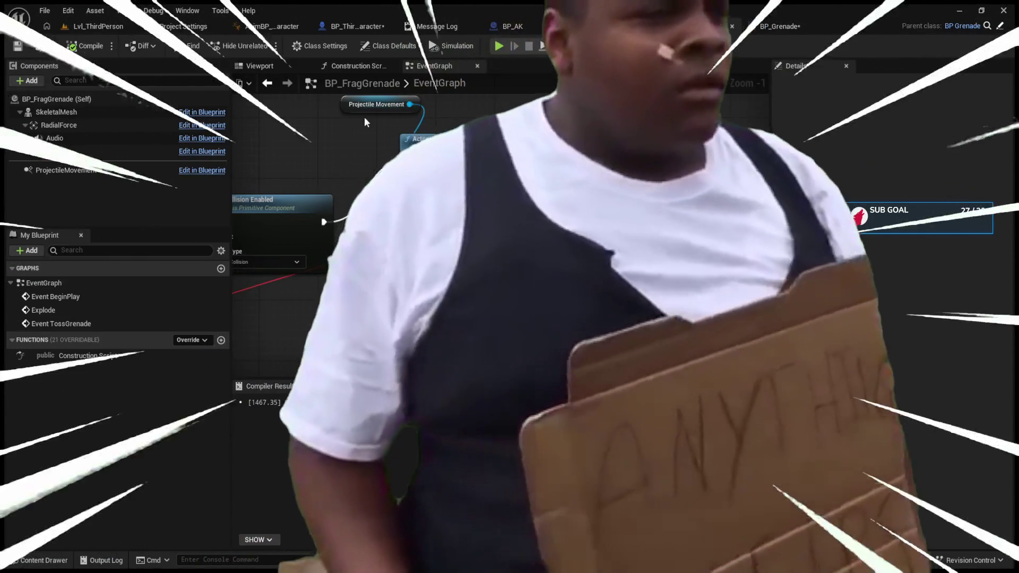
click(346, 107)
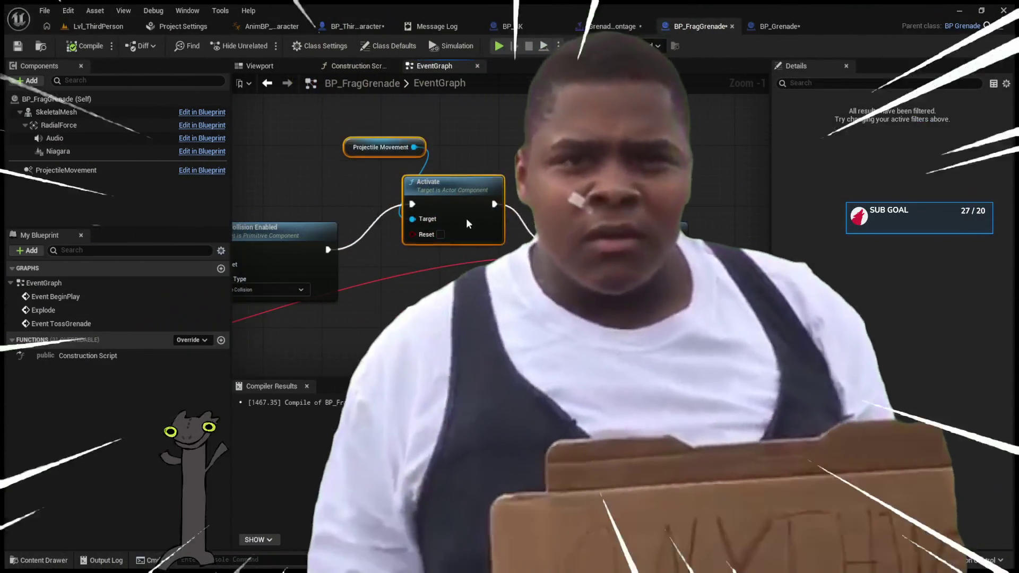
drag(381, 132, 366, 192)
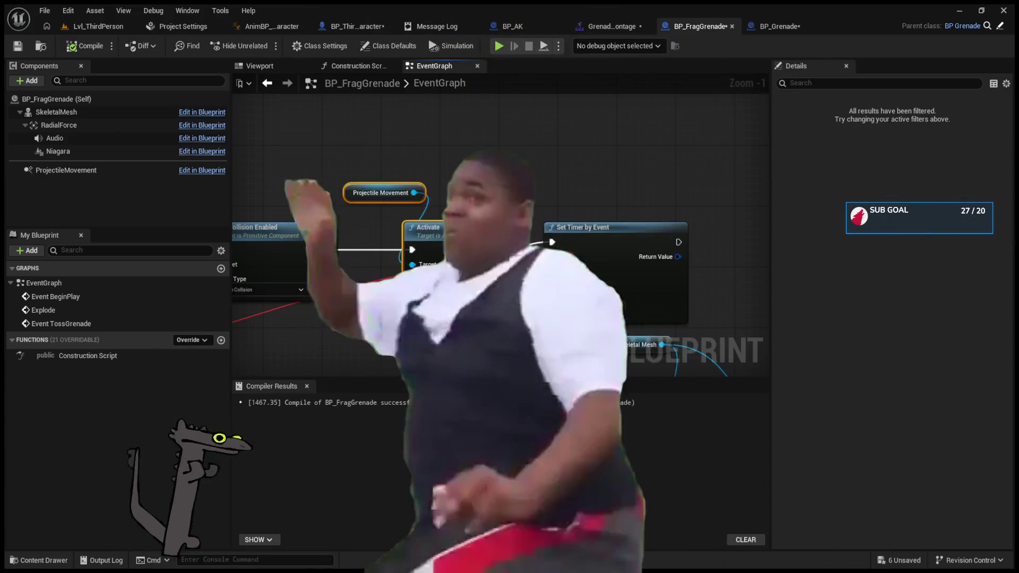
scroll(422, 201, down, 5)
drag(421, 201, 346, 235)
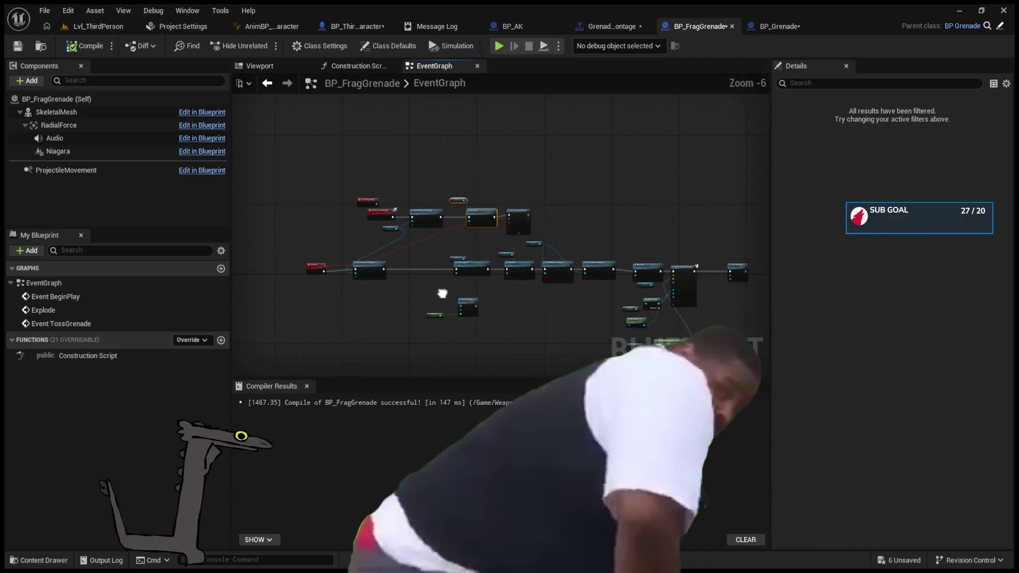
click(342, 28)
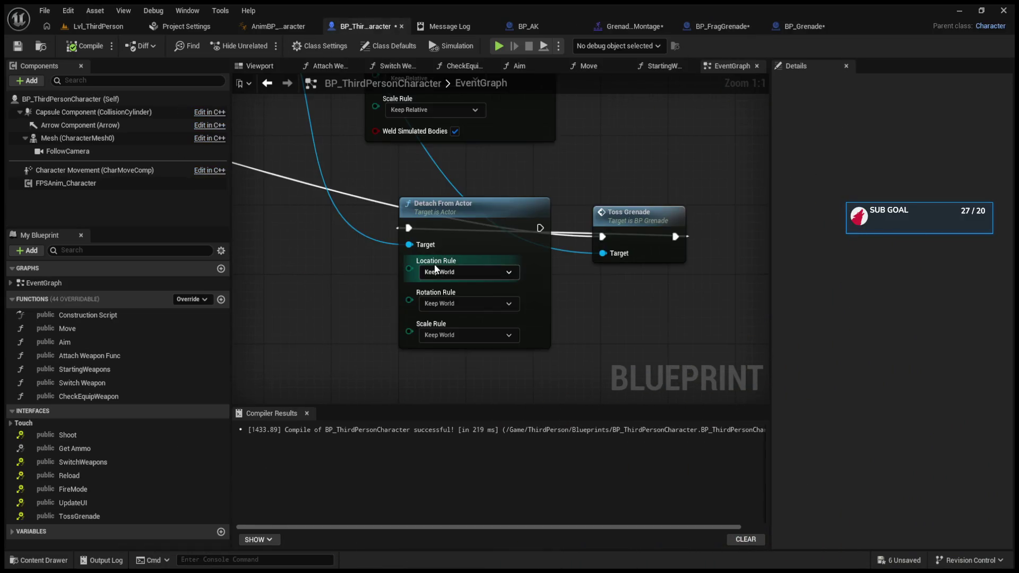
Rearrange the Mesh and Get Socket Transform nodes up and to the left in the character graph
drag(489, 249, 524, 255)
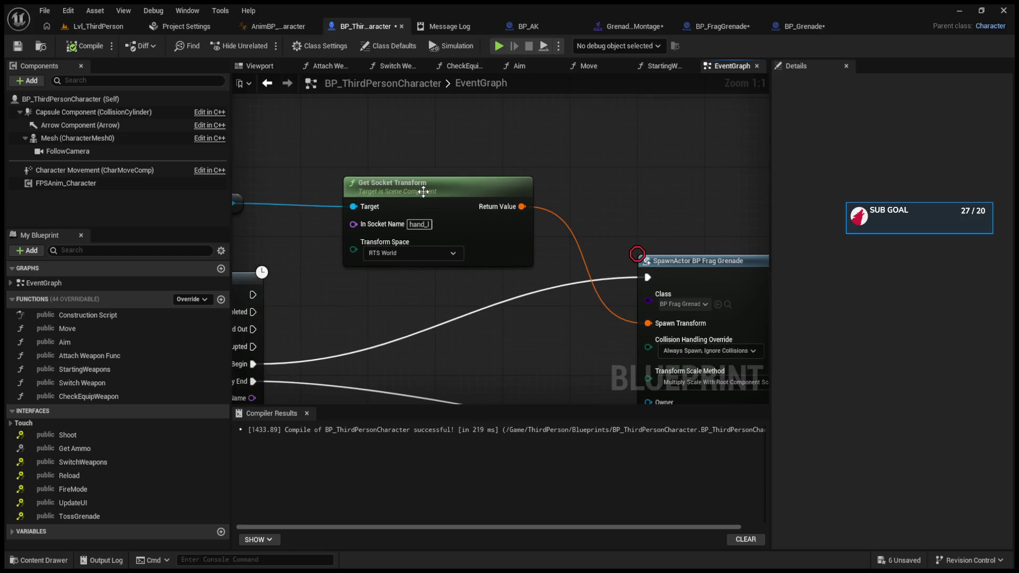
drag(432, 196, 381, 156)
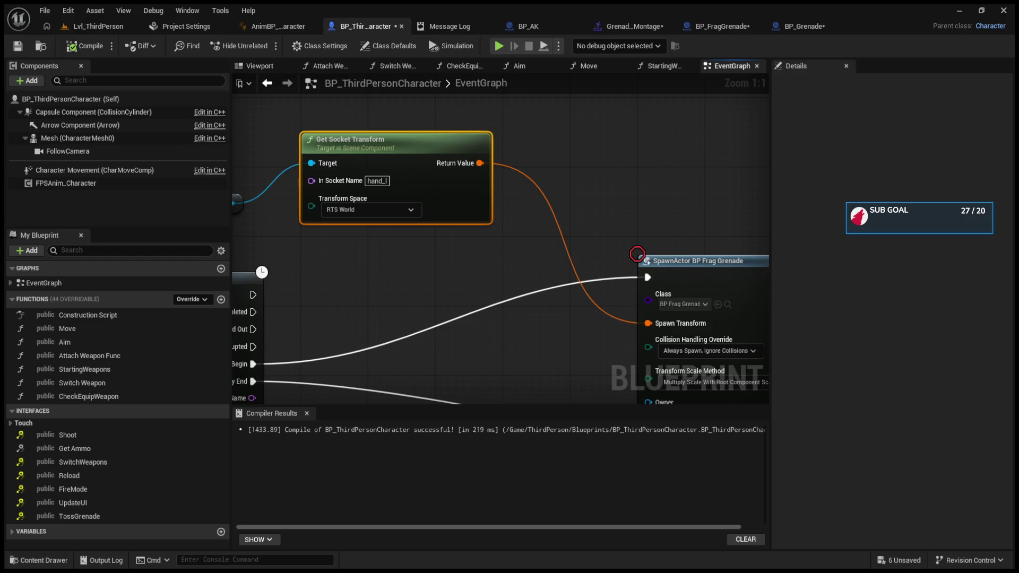
mouse_move(370, 152)
mouse_down()
mouse_move(441, 241)
mouse_move(479, 202)
mouse_up()
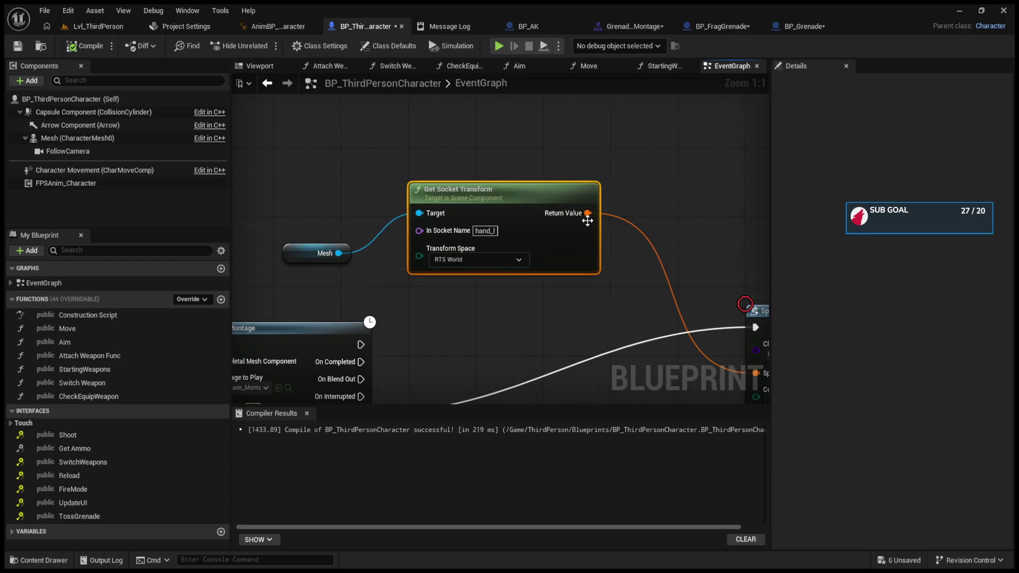
drag(318, 159, 462, 326)
mouse_move(466, 179)
mouse_down()
mouse_move(448, 162)
mouse_move(485, 38)
mouse_up()
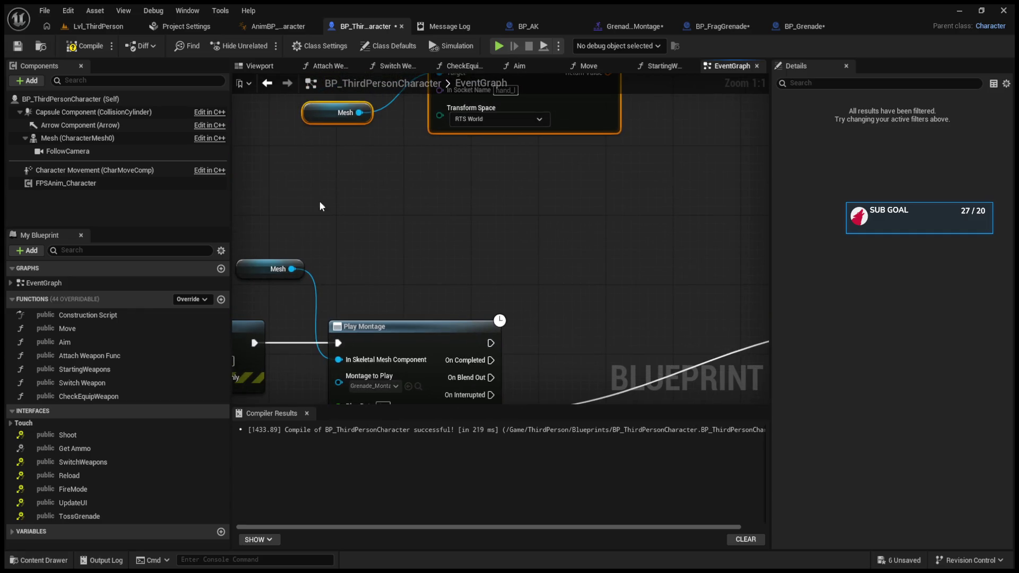
Add a Follow Camera reference to the graph and start a connection from the SpawnActor BP Frag Grenade node
mouse_move(121, 151)
mouse_down()
mouse_move(288, 173)
mouse_move(401, 234)
mouse_move(428, 188)
mouse_up()
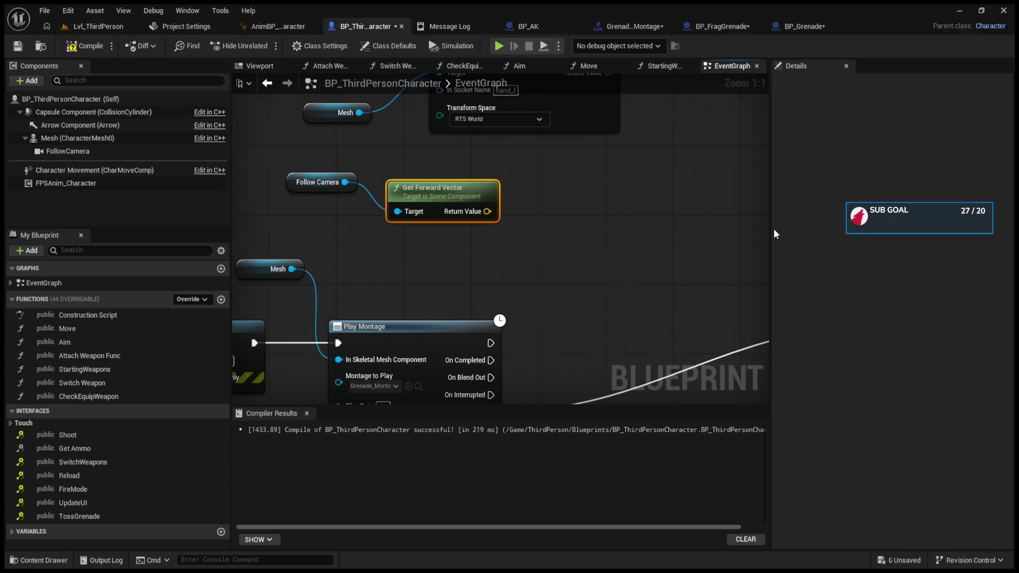
mouse_move(715, 229)
mouse_down()
mouse_move(676, 218)
mouse_move(591, 227)
mouse_move(625, 208)
mouse_up()
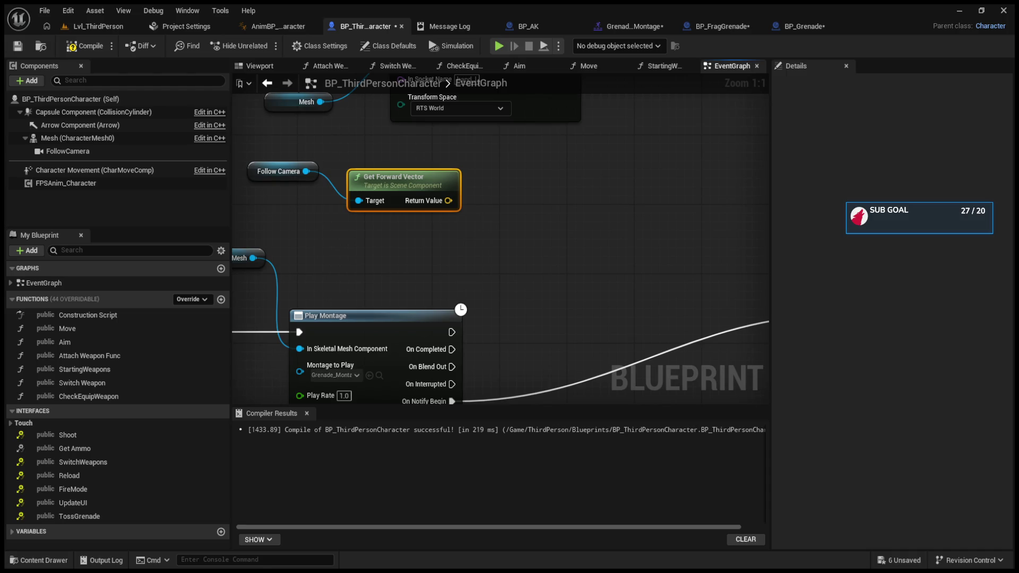
mouse_move(750, 231)
mouse_down()
mouse_move(489, 227)
mouse_move(283, 201)
mouse_move(145, 201)
mouse_up()
drag(492, 302, 541, 260)
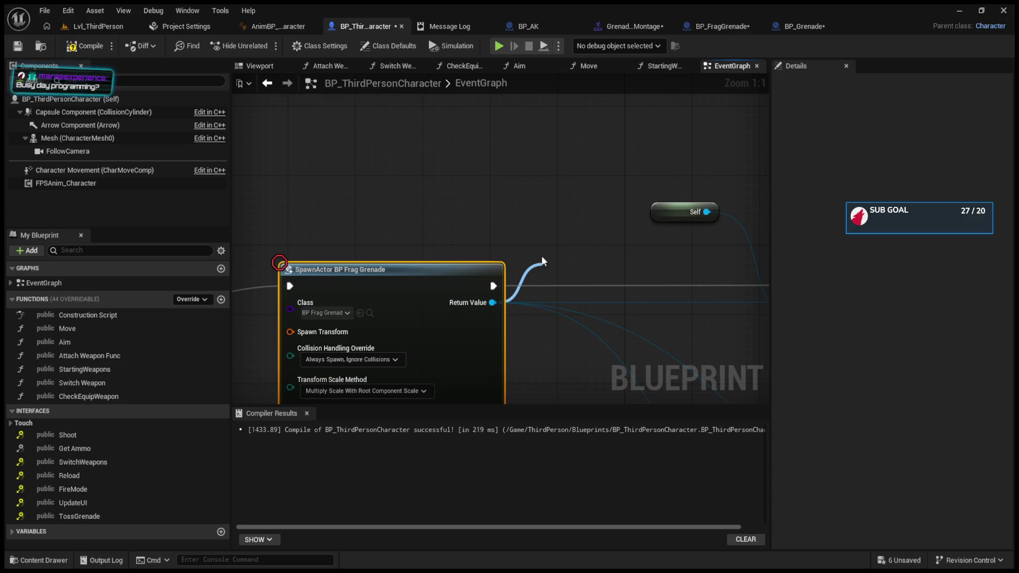
key(Escape)
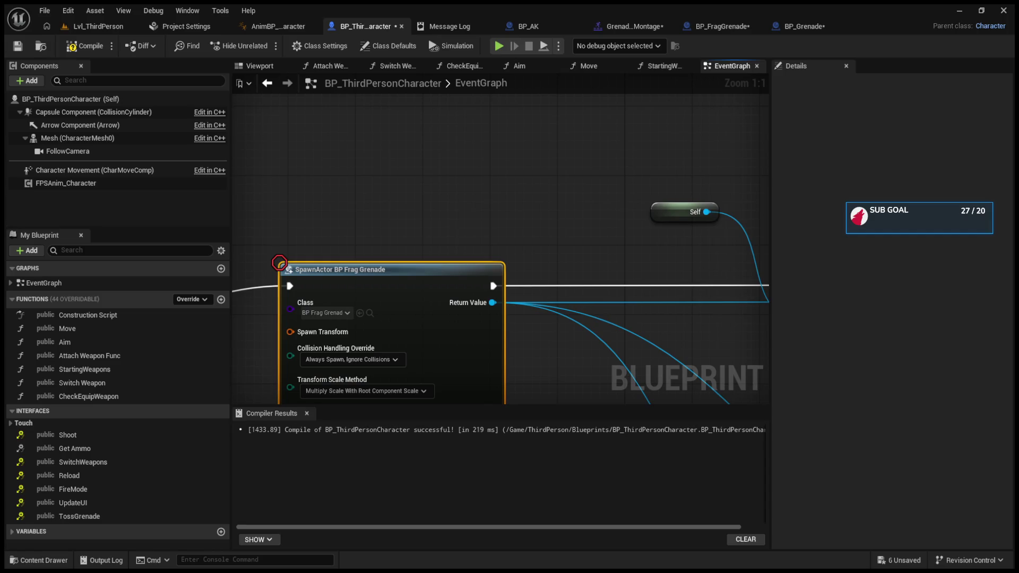
mouse_move(644, 233)
mouse_down()
mouse_move(540, 163)
mouse_move(454, 171)
mouse_up()
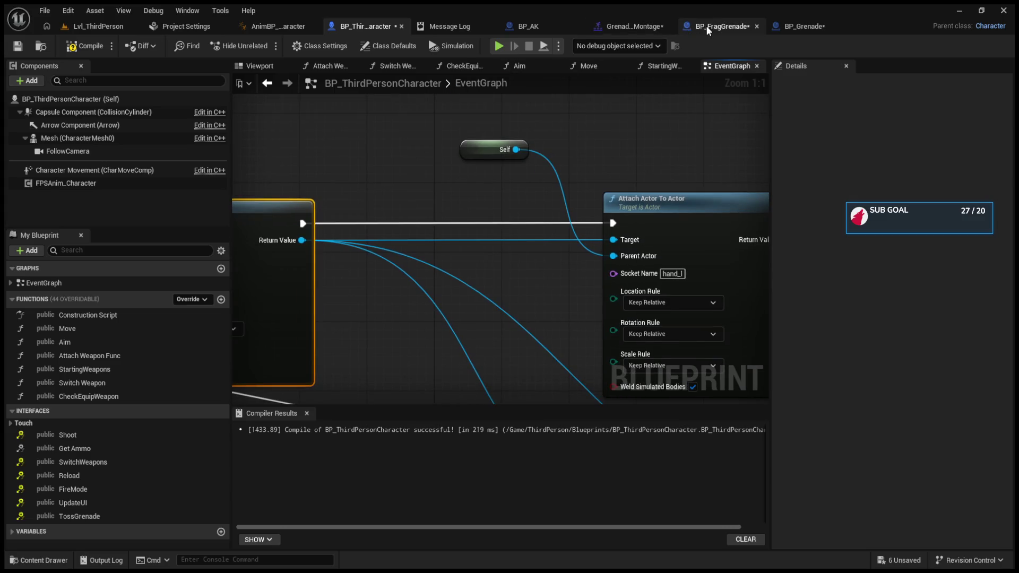
Set the grenade's ProjectileMovement Velocity X to 0
click(705, 26)
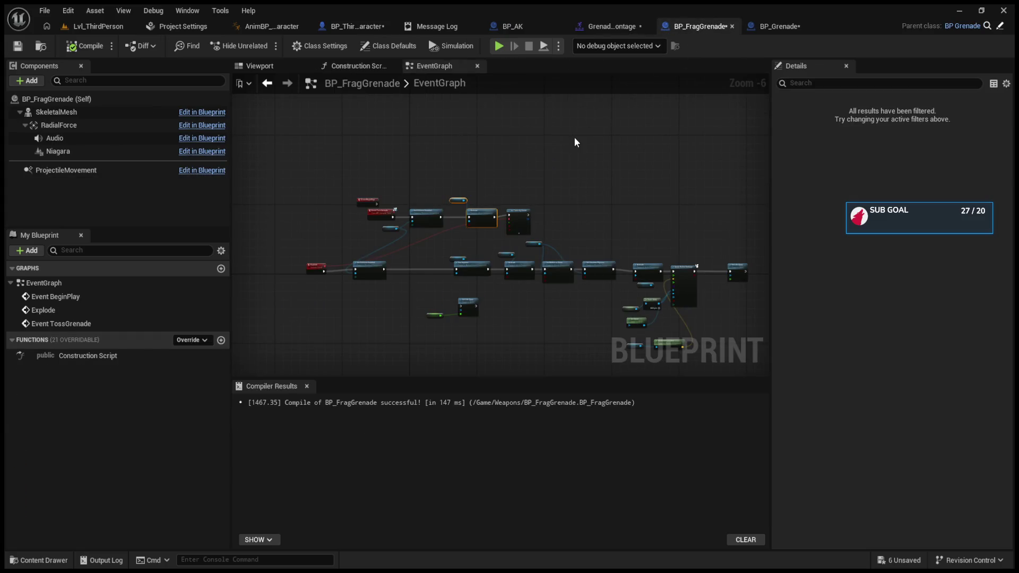
scroll(430, 227, up, 5)
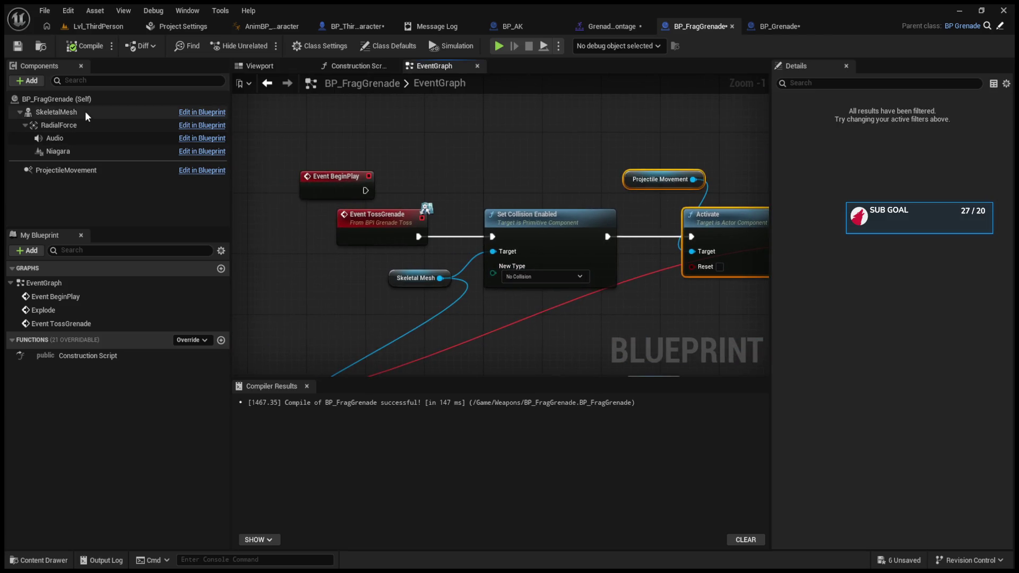
click(75, 101)
click(88, 170)
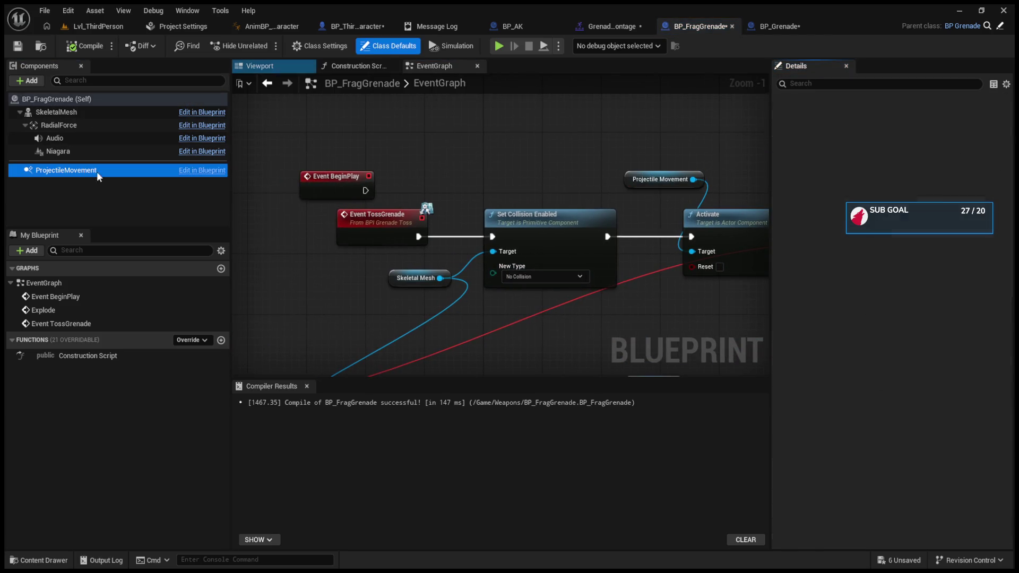
click(903, 440)
text(0)
key(Return)
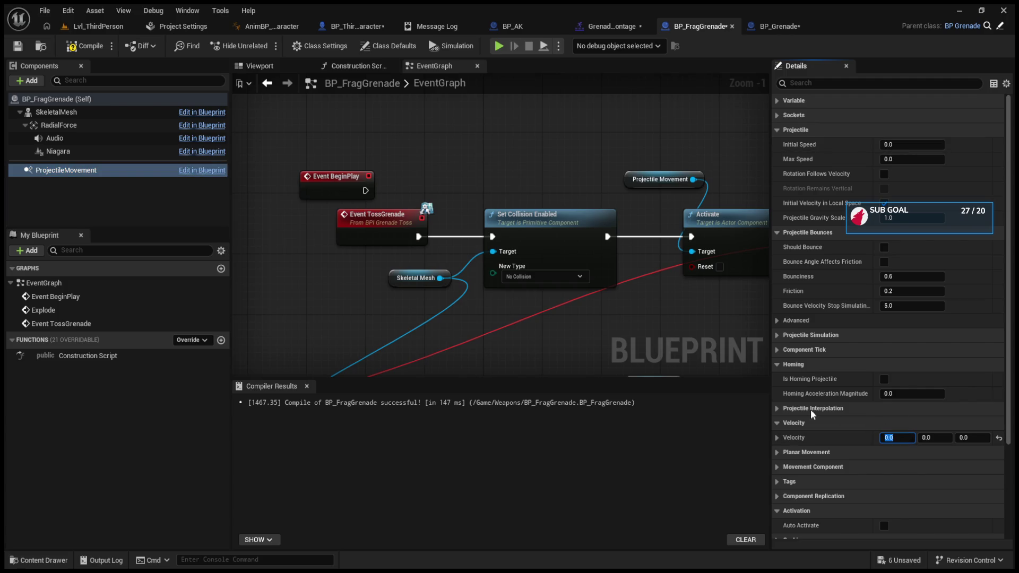
click(776, 422)
click(777, 423)
Set ProjectileMovement Initial Speed and Max Speed both to 500
click(903, 147)
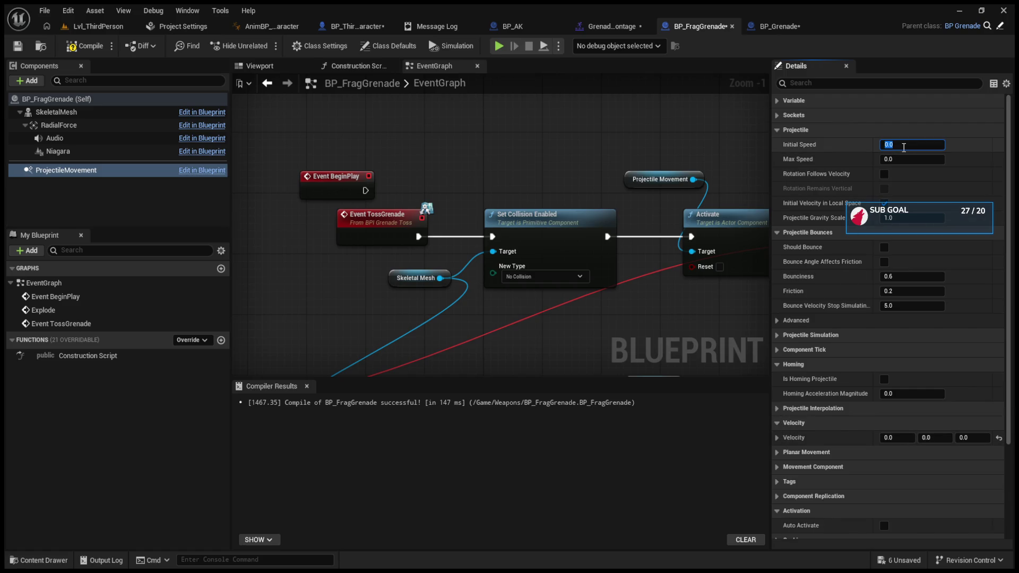
text(500)
click(920, 159)
text(500)
key(Return)
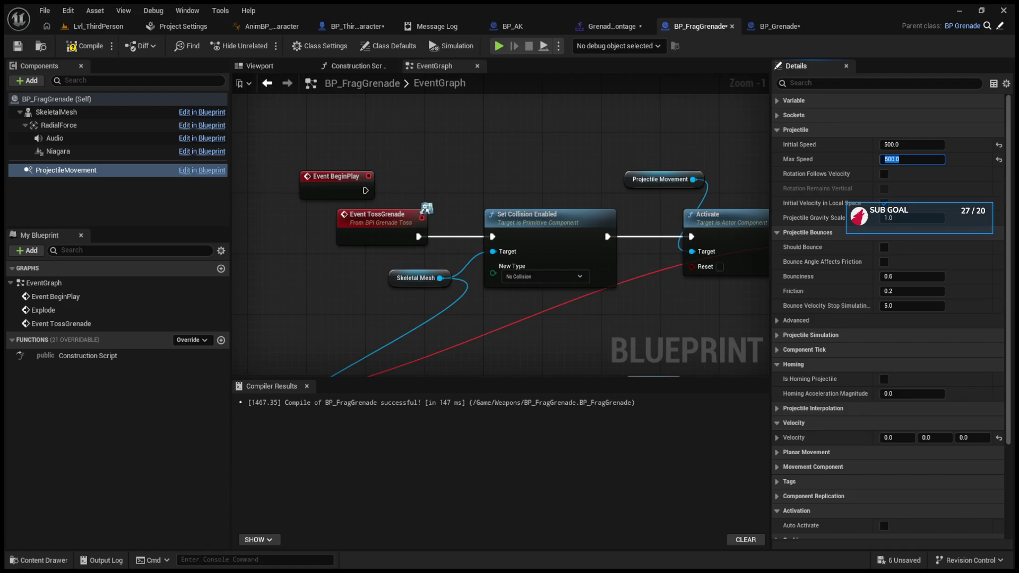
click(578, 27)
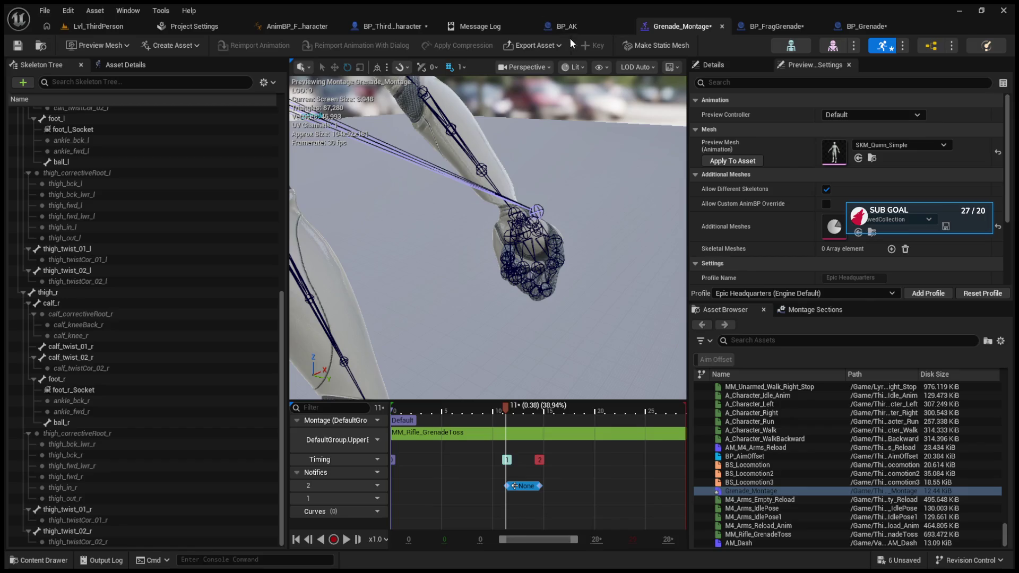
Split SpawnActor's Spawn Transform, feed Get Forward Vector into its Location, then play-test the level
click(569, 29)
click(333, 24)
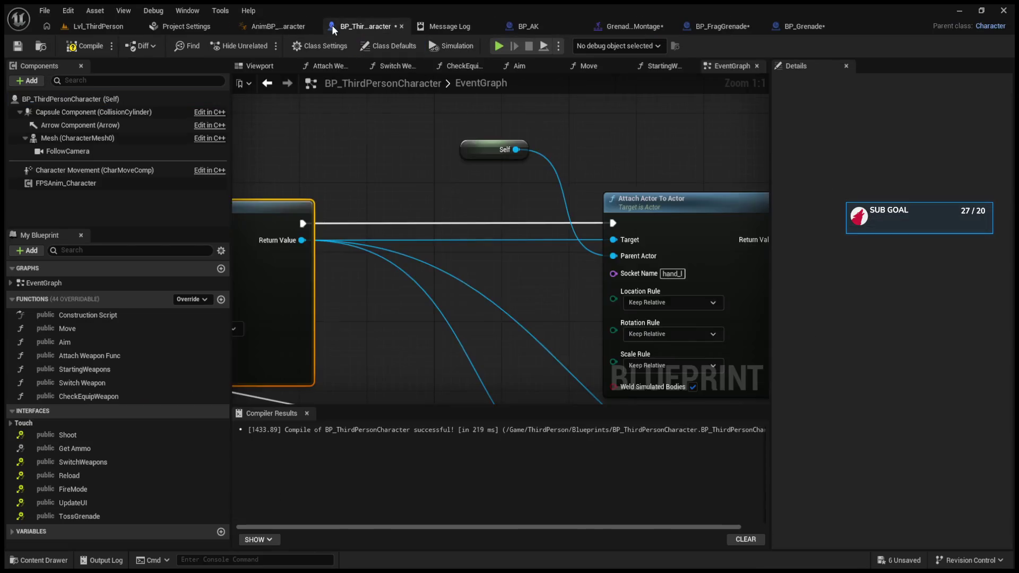
scroll(625, 229, down, 5)
scroll(577, 231, up, 3)
drag(464, 225, 458, 225)
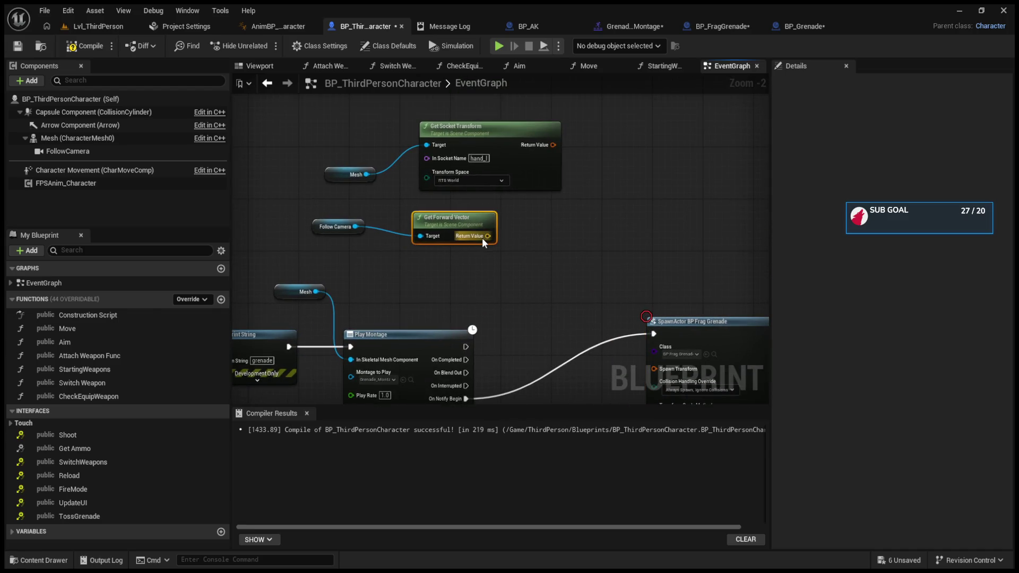
click(584, 298)
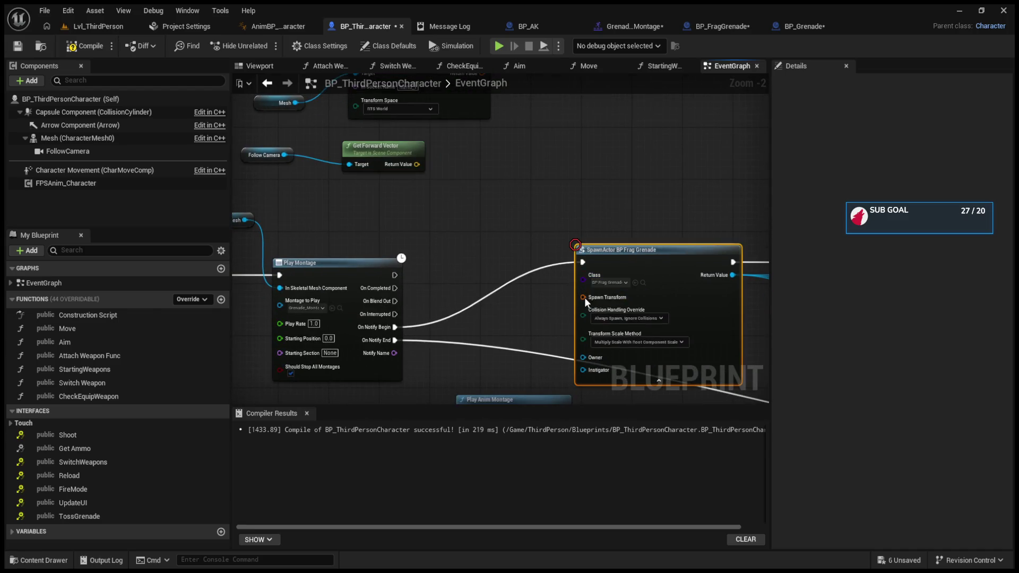
click(605, 346)
mouse_move(417, 165)
mouse_down()
mouse_move(533, 277)
mouse_move(584, 302)
mouse_up()
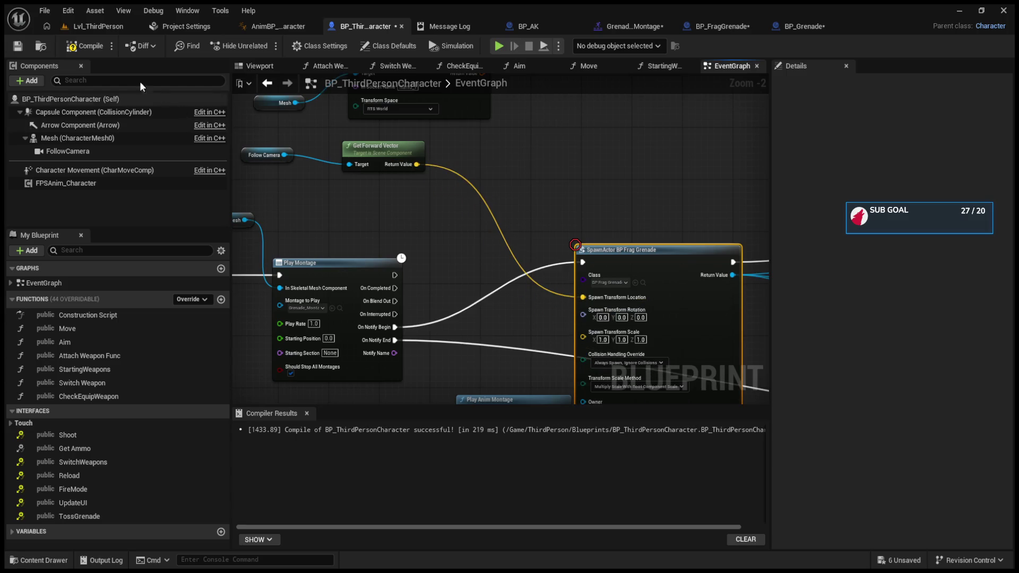
click(88, 27)
click(265, 46)
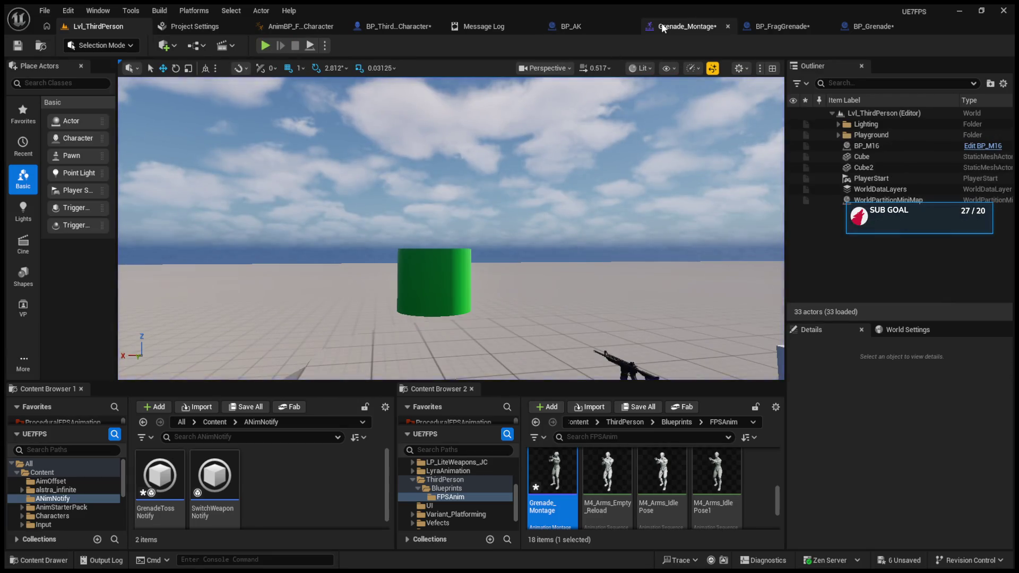
In BP_FragGrenade, move the Explode event aside and set Set Timer by Event's Time to 3
click(661, 24)
click(753, 26)
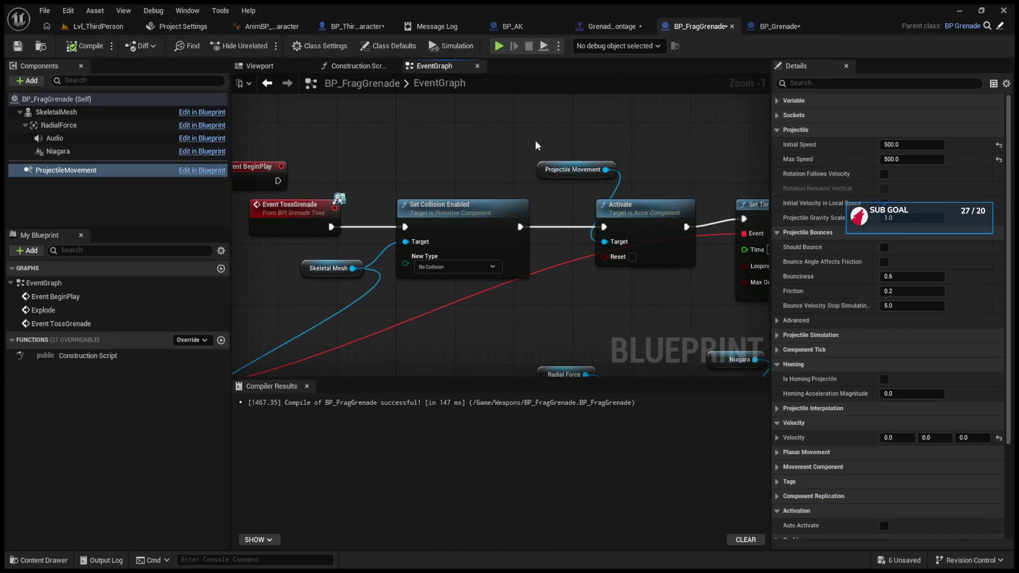
scroll(516, 180, down, 2)
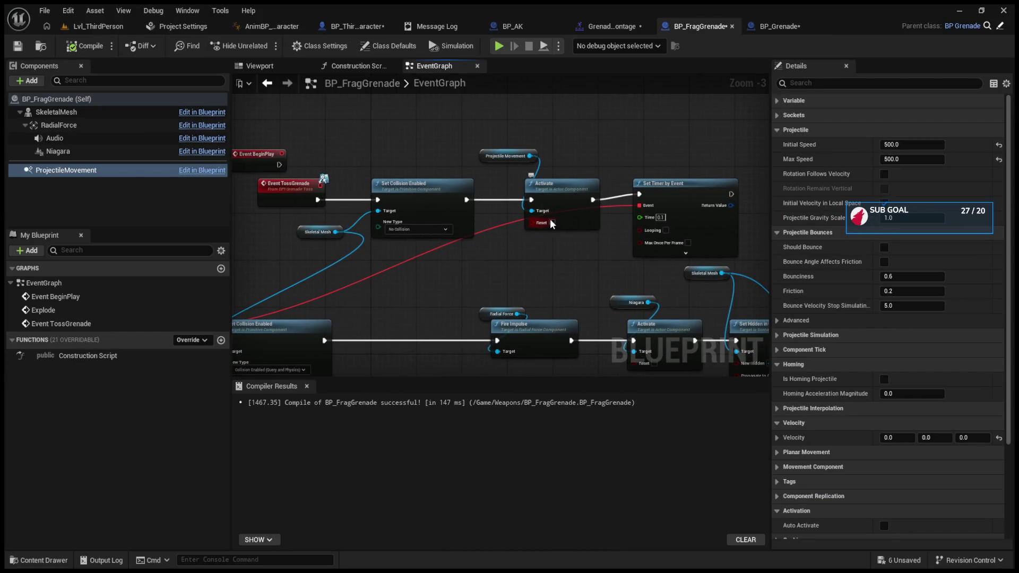
drag(553, 225, 601, 159)
mouse_move(362, 267)
mouse_down()
mouse_move(625, 269)
mouse_move(340, 271)
mouse_up()
scroll(340, 271, up, 2)
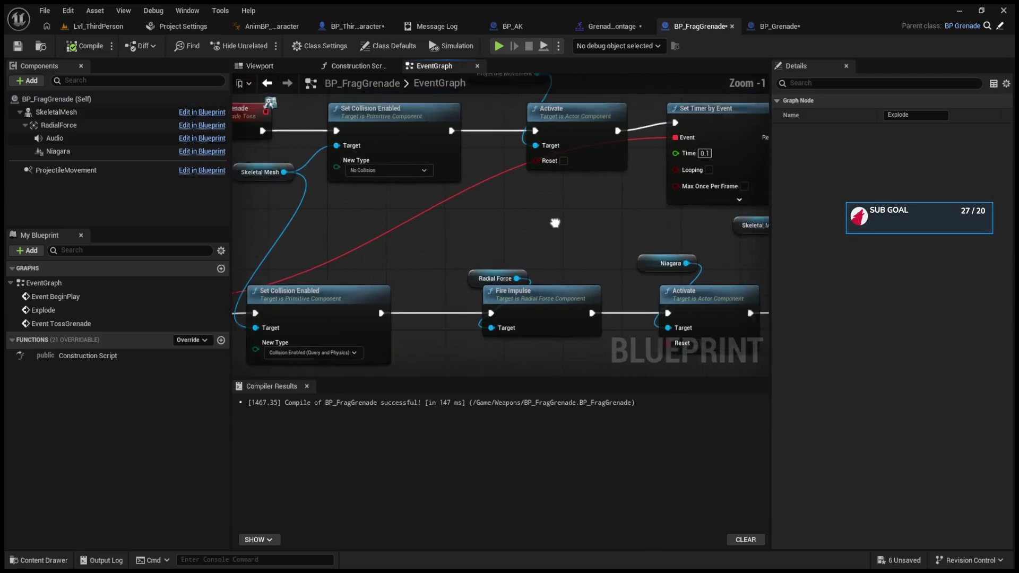
drag(743, 223, 546, 184)
text(3)
key(Return)
key(alt+p)
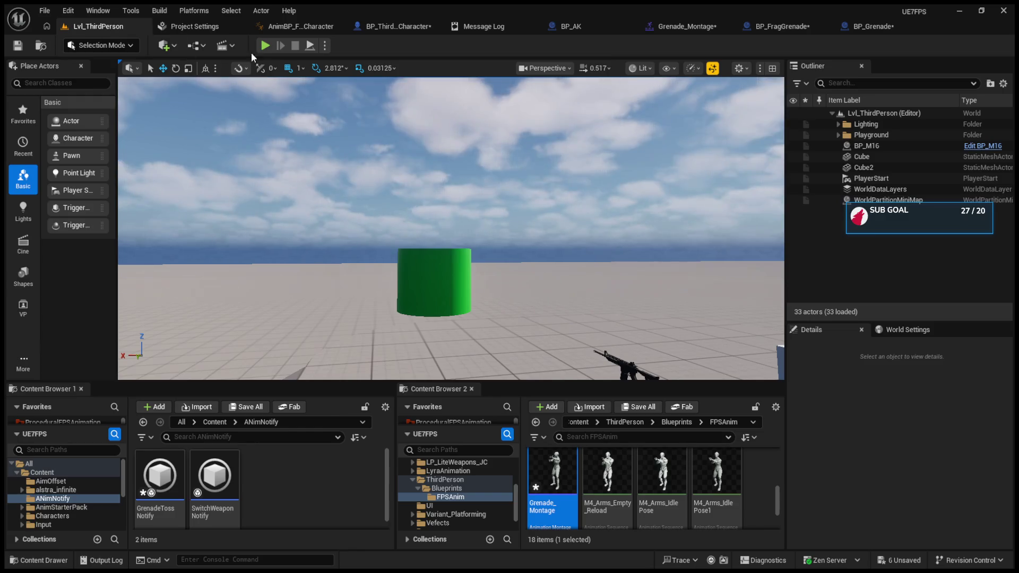
Walk around, throw two grenades with G, and eject with F8 to watch them, then view BP_AK
key(w)
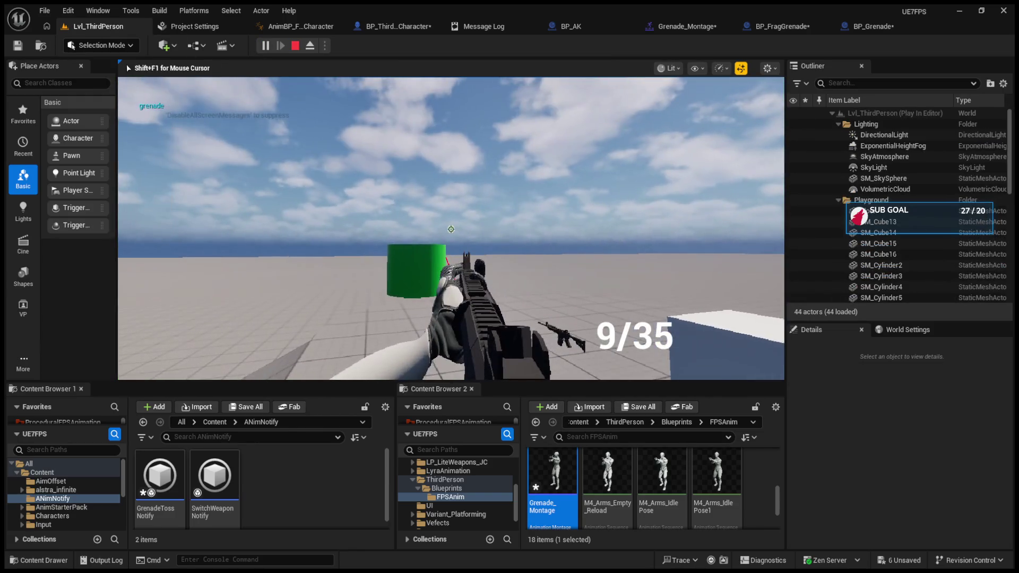
key(s)
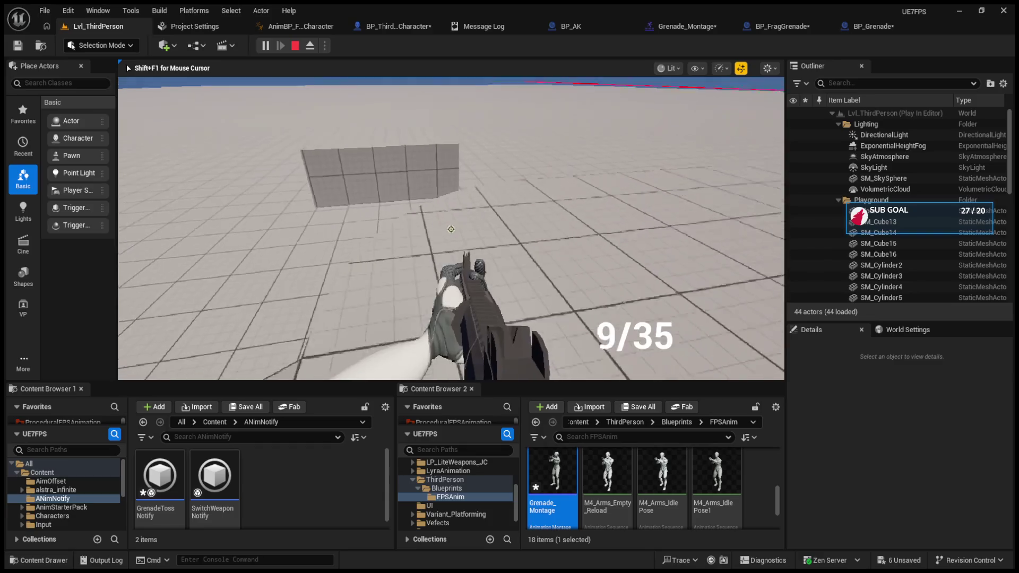
key(g)
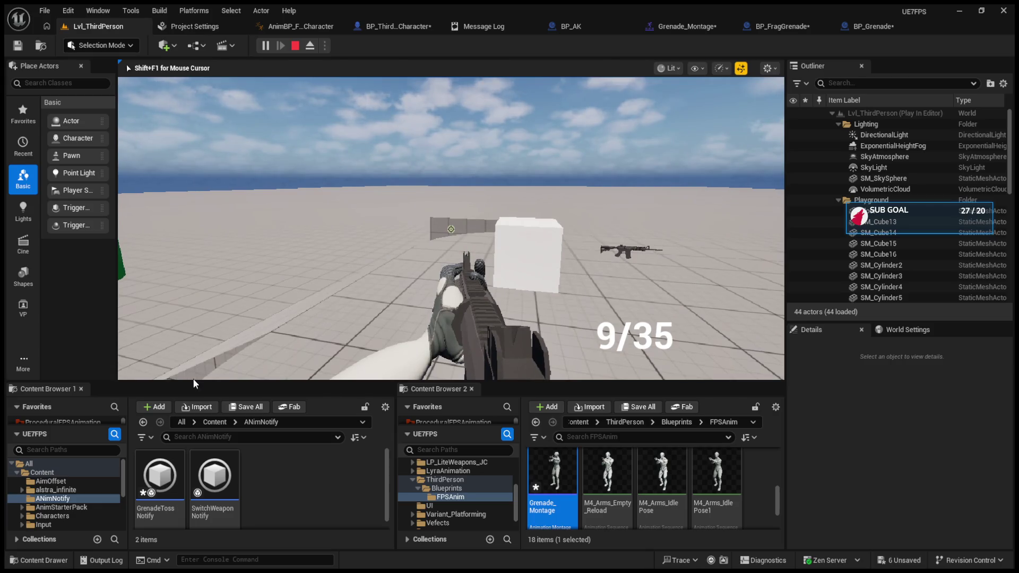
key(F8)
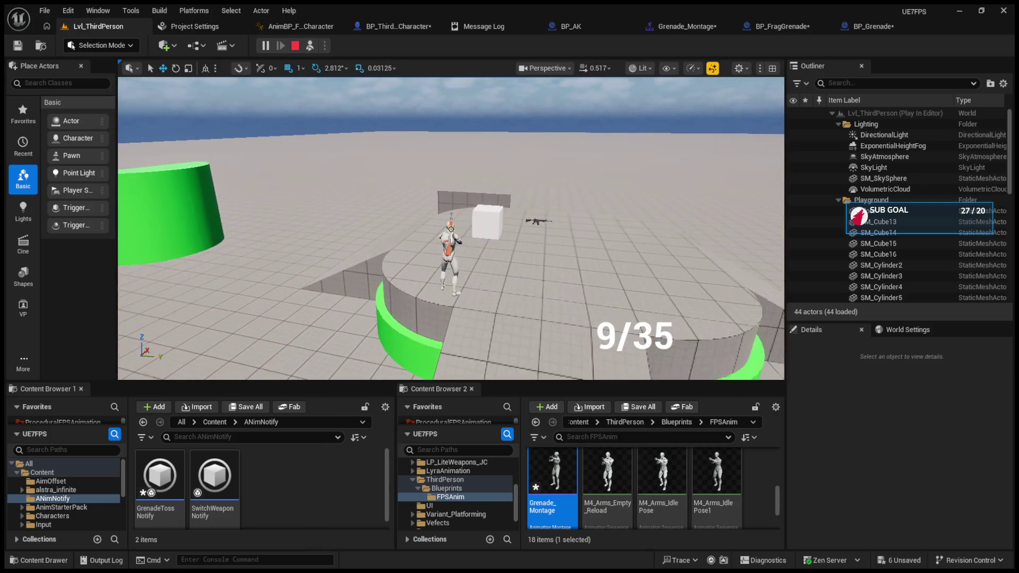
key(F8)
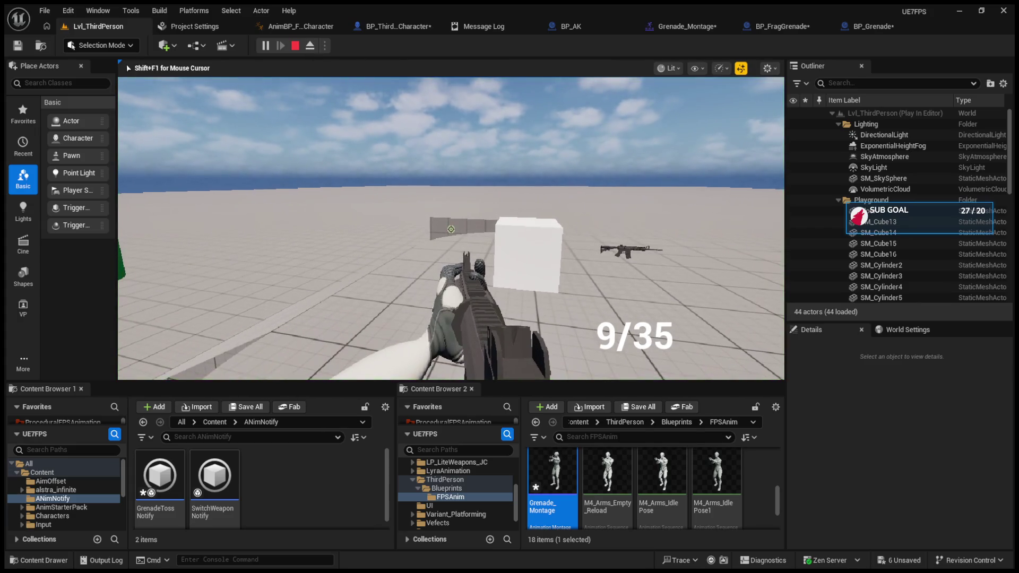
key(g)
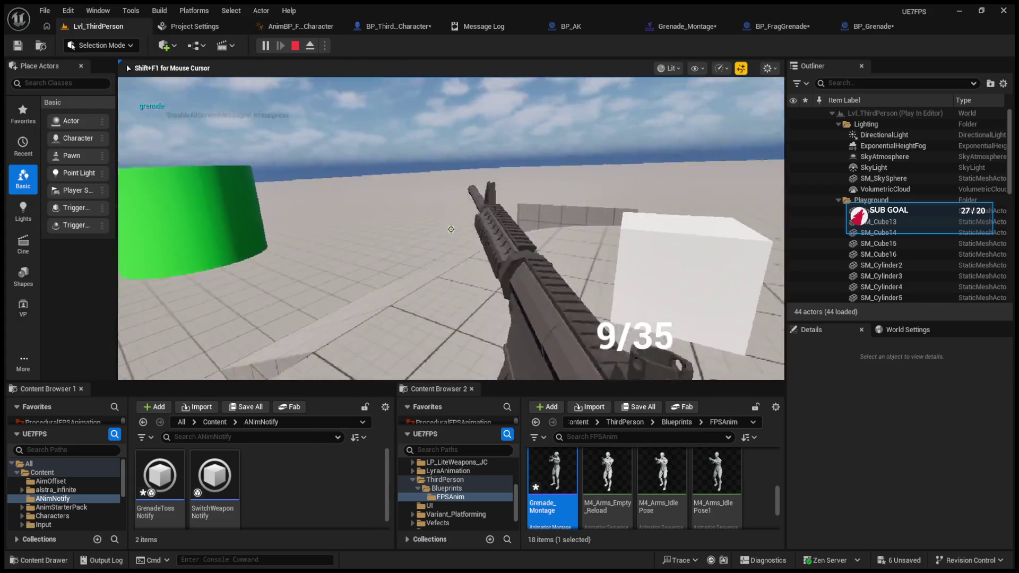
key(F8)
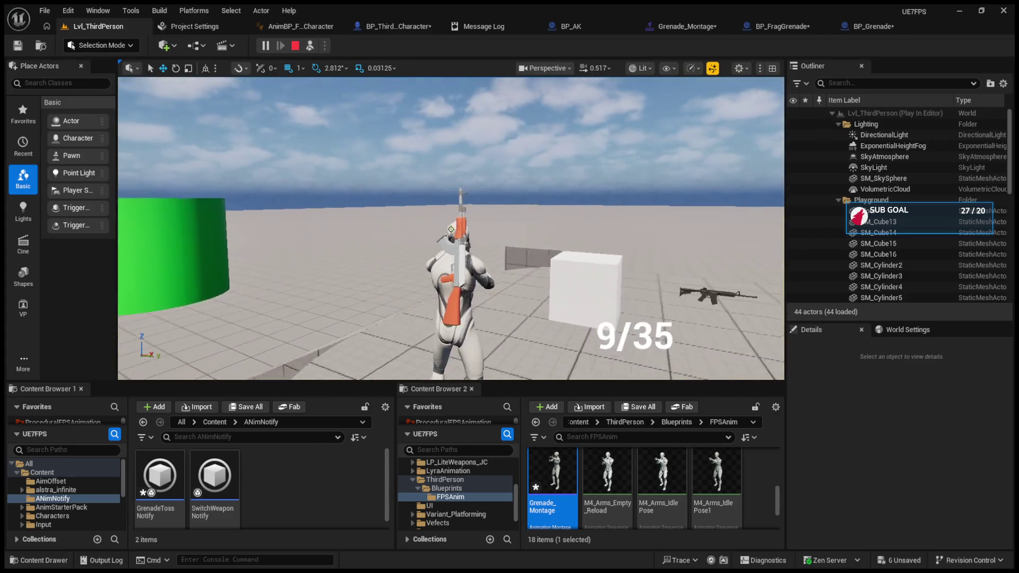
scroll(879, 214, down, 10)
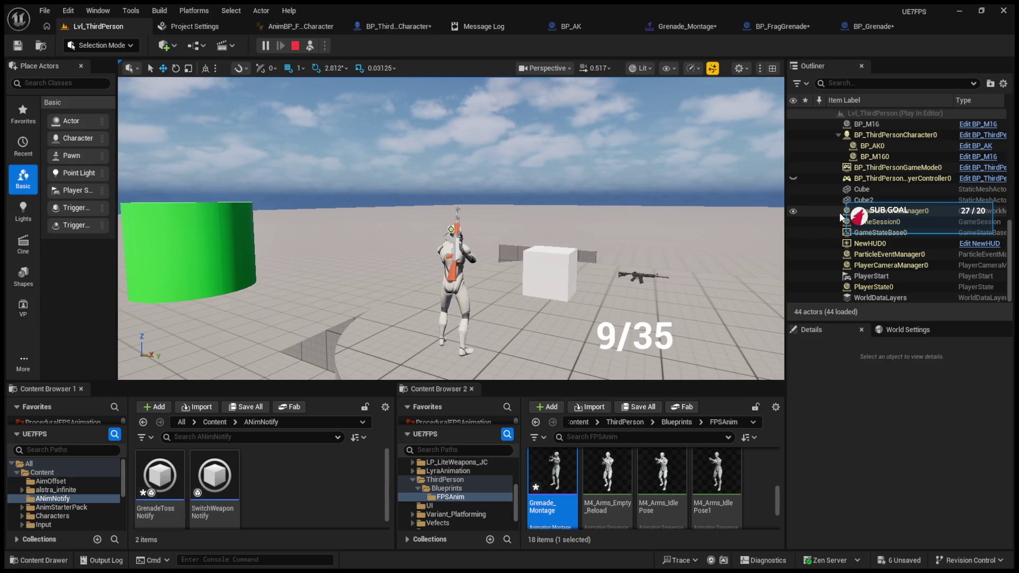
click(310, 47)
click(305, 27)
click(517, 27)
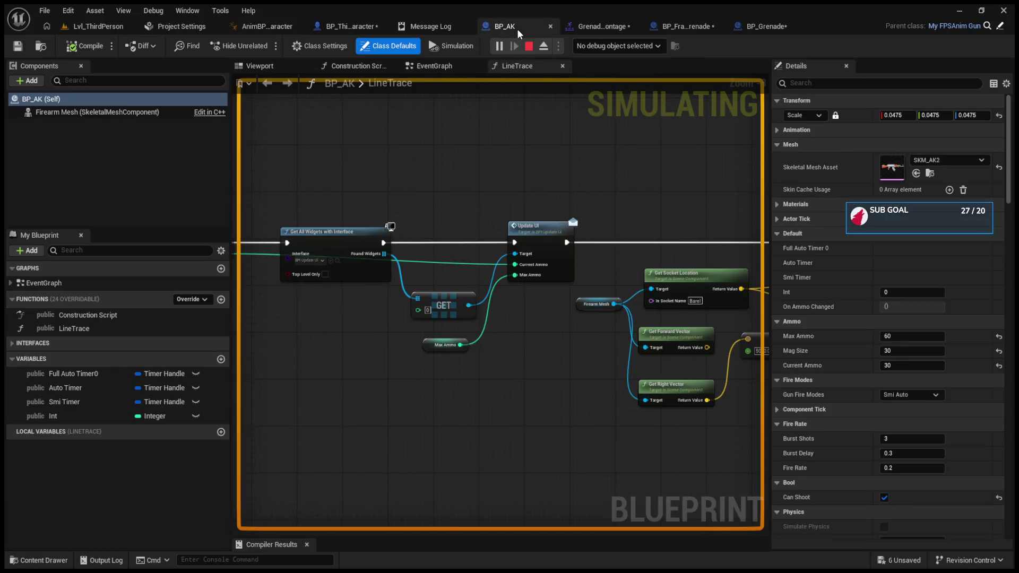
Stop the simulation and nudge the Follow Camera node slightly up in BP_ThirdPersonCharacter's graph
click(589, 28)
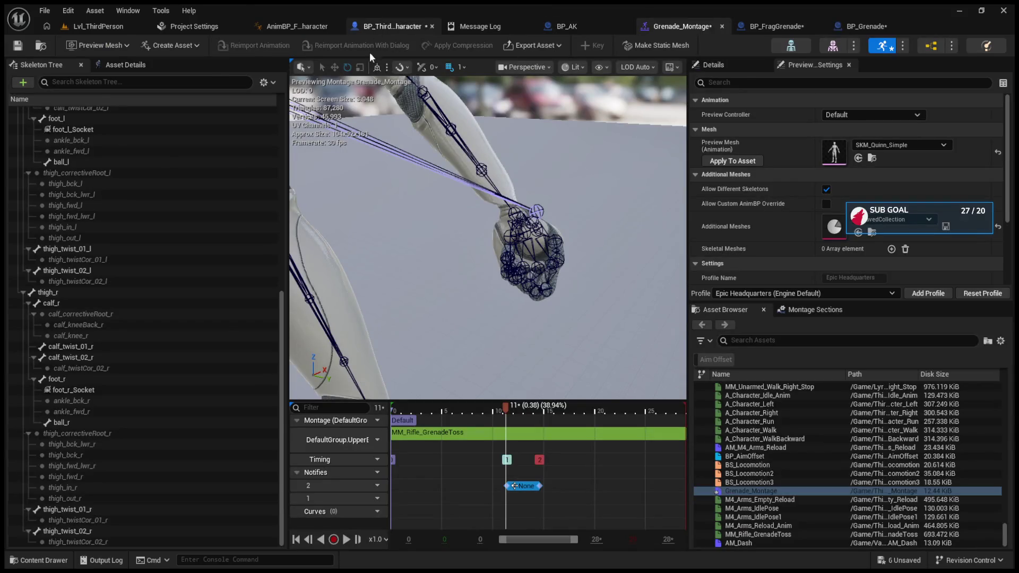
click(375, 27)
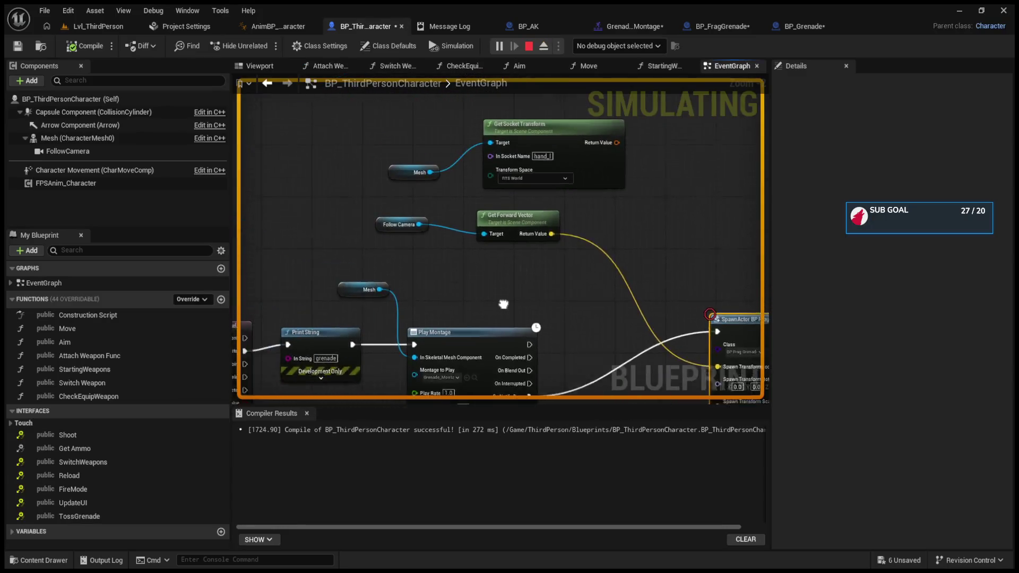
click(529, 46)
click(339, 202)
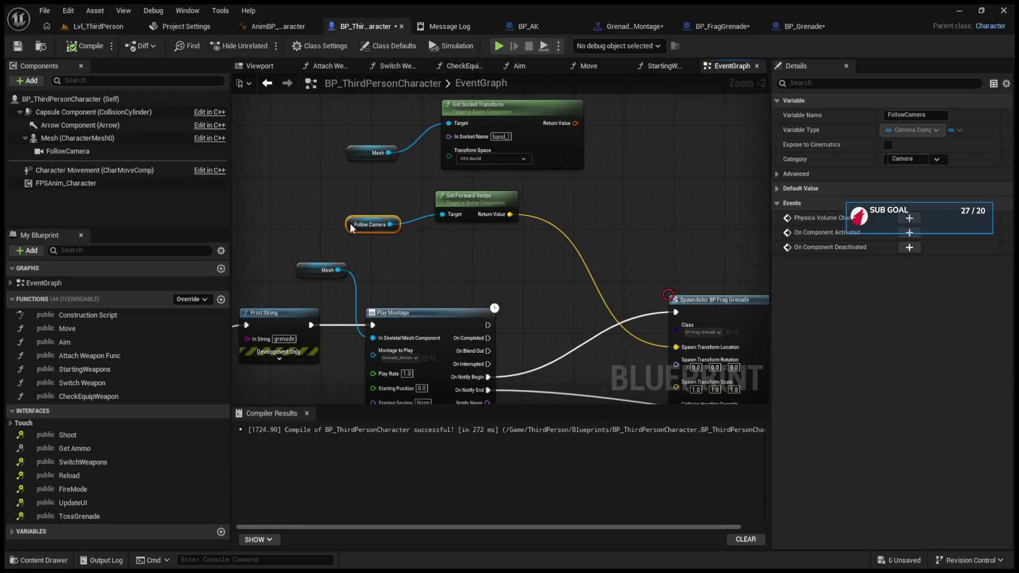
scroll(341, 205, up, 2)
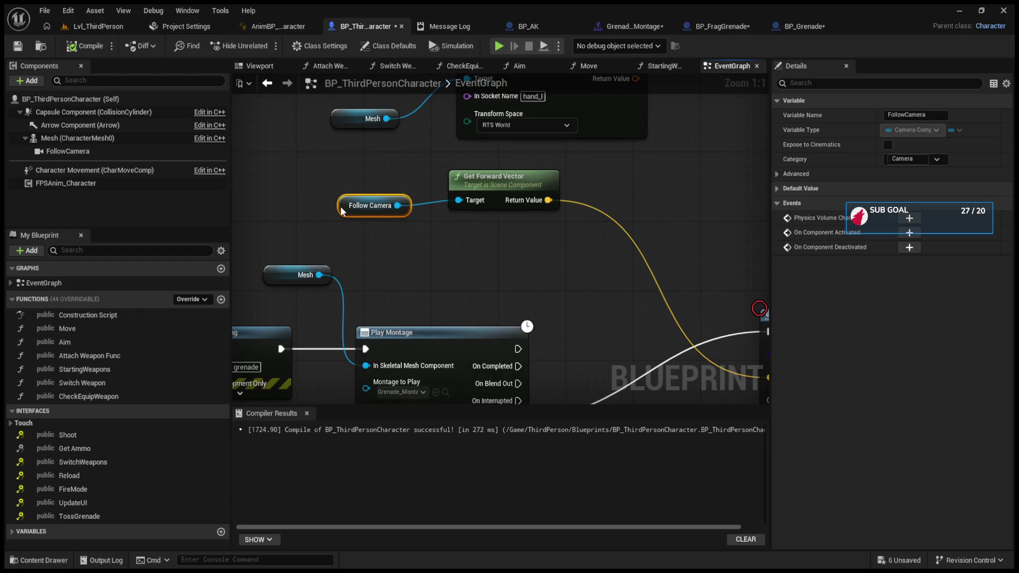
drag(343, 209, 343, 200)
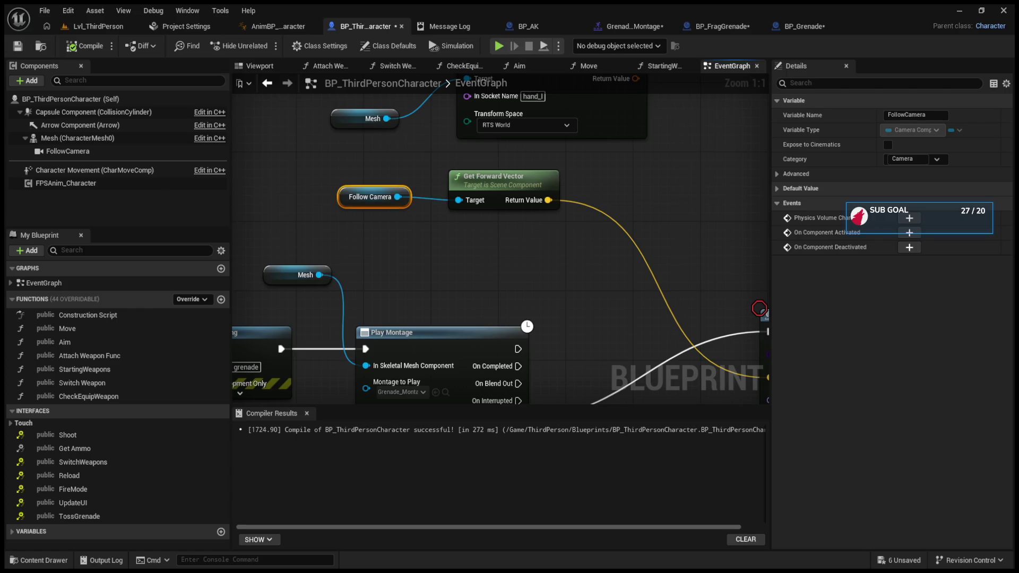
drag(760, 309, 820, 354)
Move the Follow Camera and Get Forward Vector nodes further left
shift+click(539, 226)
drag(563, 234, 419, 233)
mouse_move(484, 240)
mouse_down()
mouse_move(370, 205)
mouse_move(433, 223)
mouse_move(467, 215)
mouse_move(370, 200)
mouse_up()
Add an Add Impulse node from the spawned grenade's Return Value, then delete it again
drag(574, 328, 611, 242)
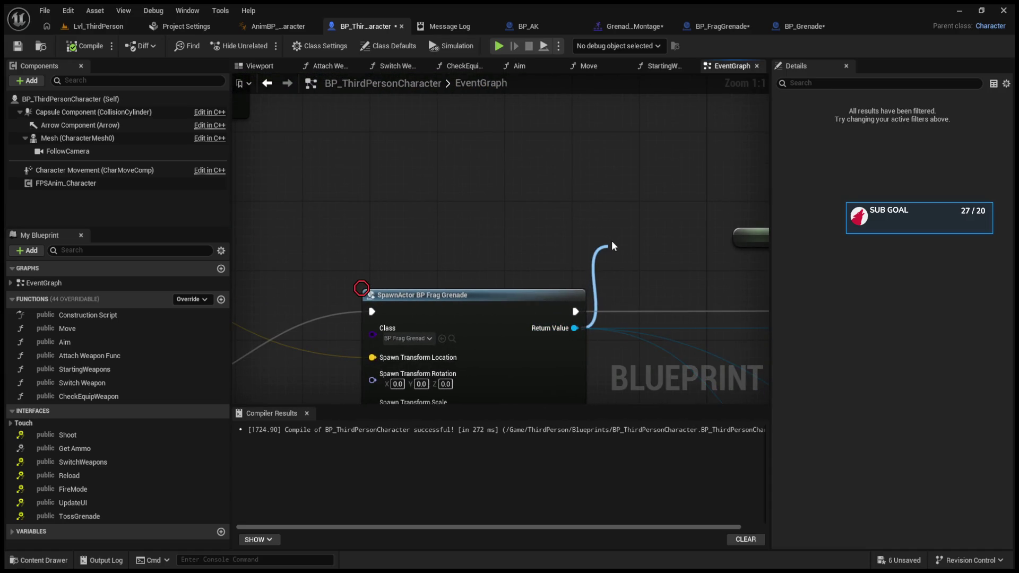
key(ctrl+v)
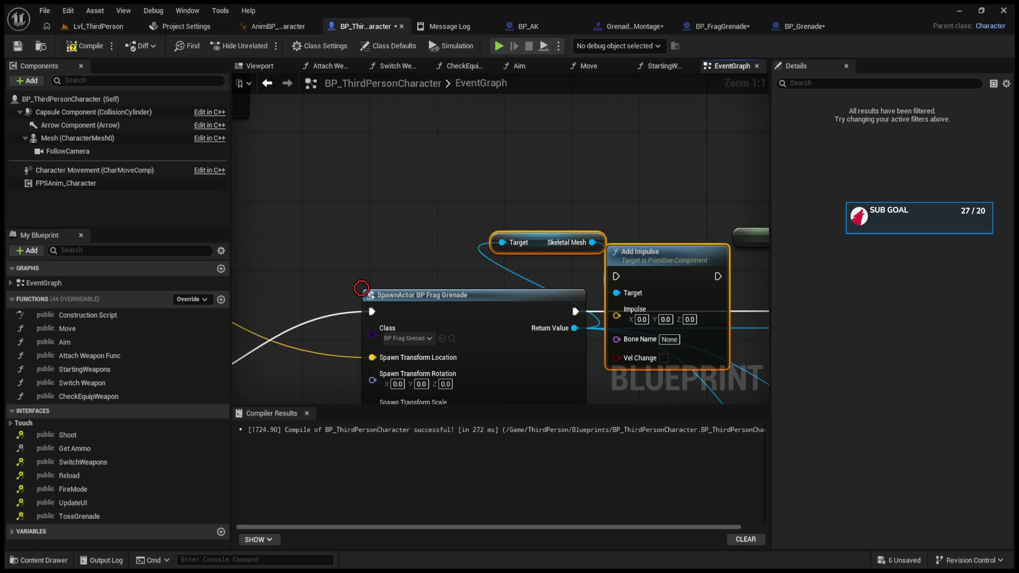
drag(610, 241, 525, 220)
drag(348, 176, 482, 260)
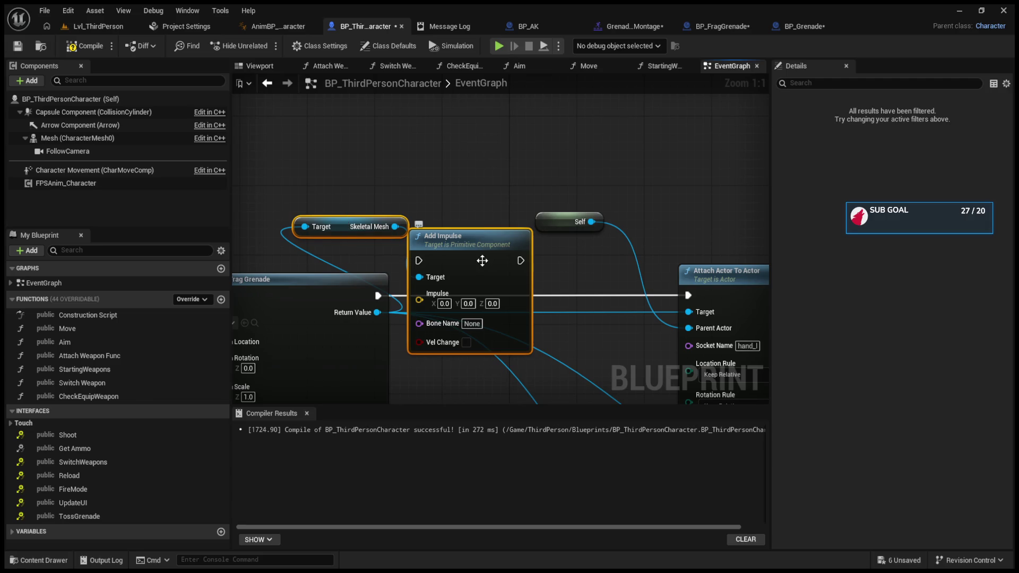
key(Delete)
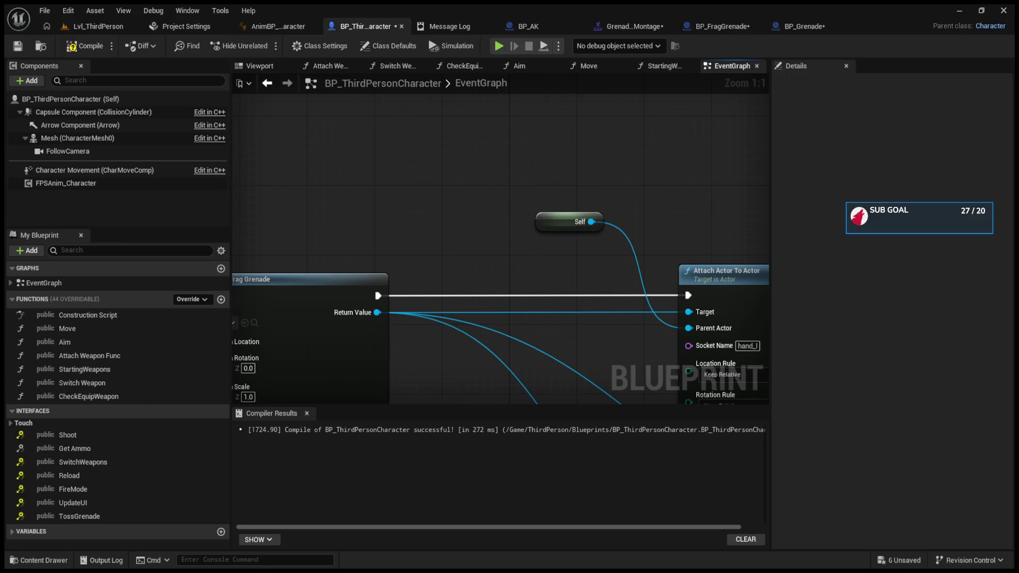
click(718, 29)
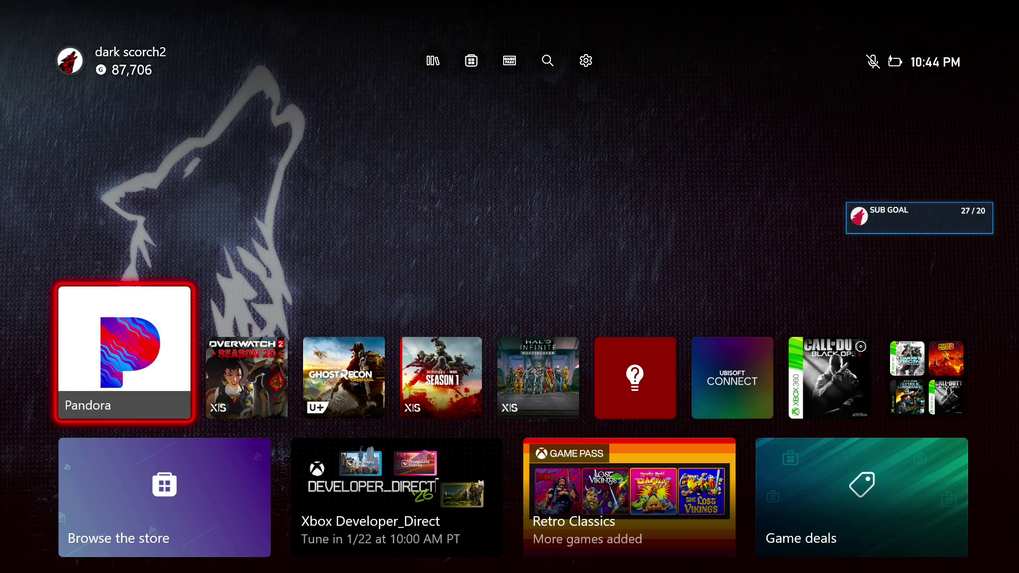
Start the Pandora app from its tile on the Xbox home screen
key(Return)
key(Return)
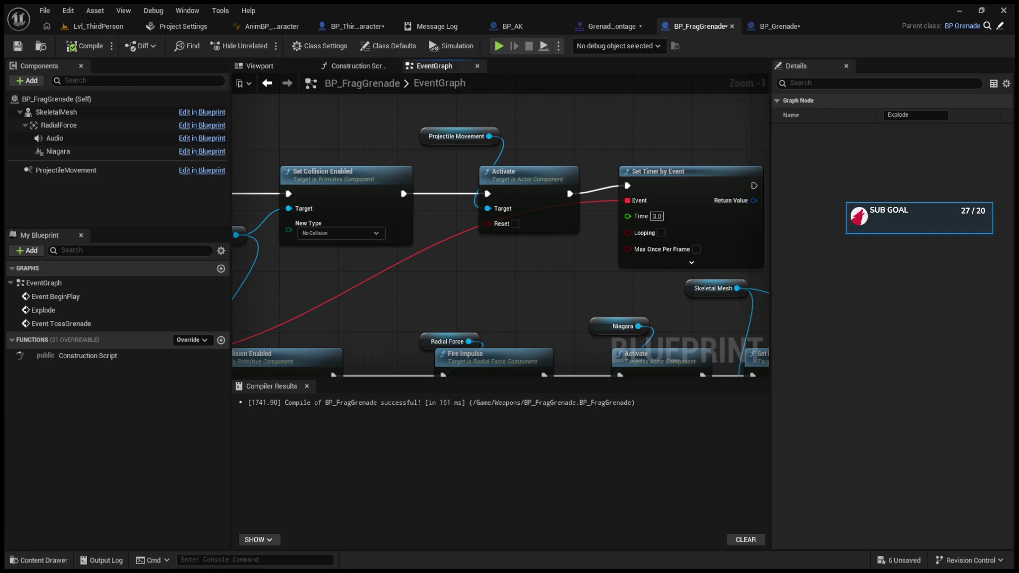
Delete BP_FragGrenade's Set Collision Enabled, Activate, Projectile Movement and Skeletal Mesh nodes
scroll(520, 296, down, 2)
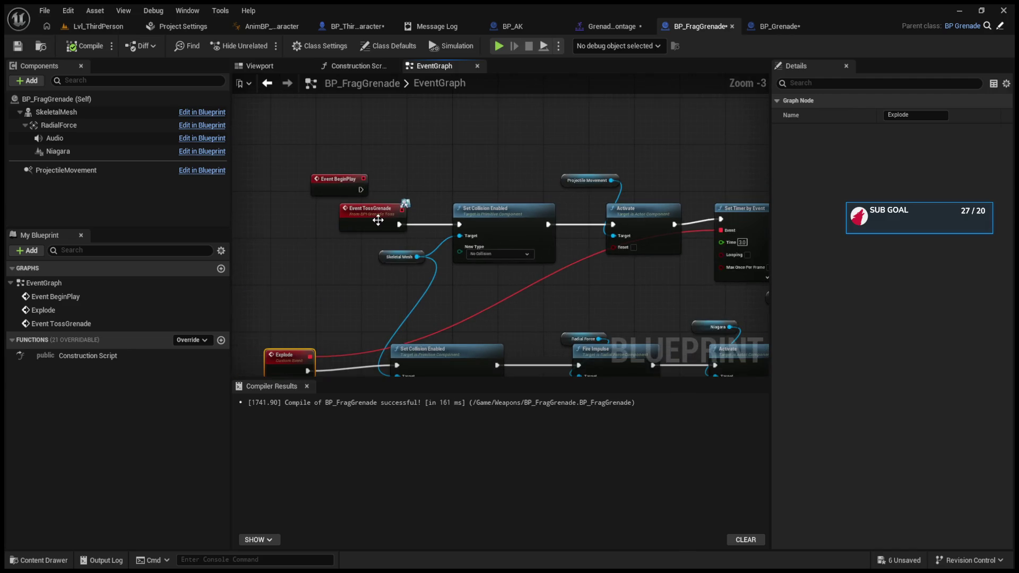
mouse_move(436, 156)
mouse_down()
mouse_move(536, 257)
mouse_move(633, 302)
mouse_move(618, 238)
mouse_up()
key(Delete)
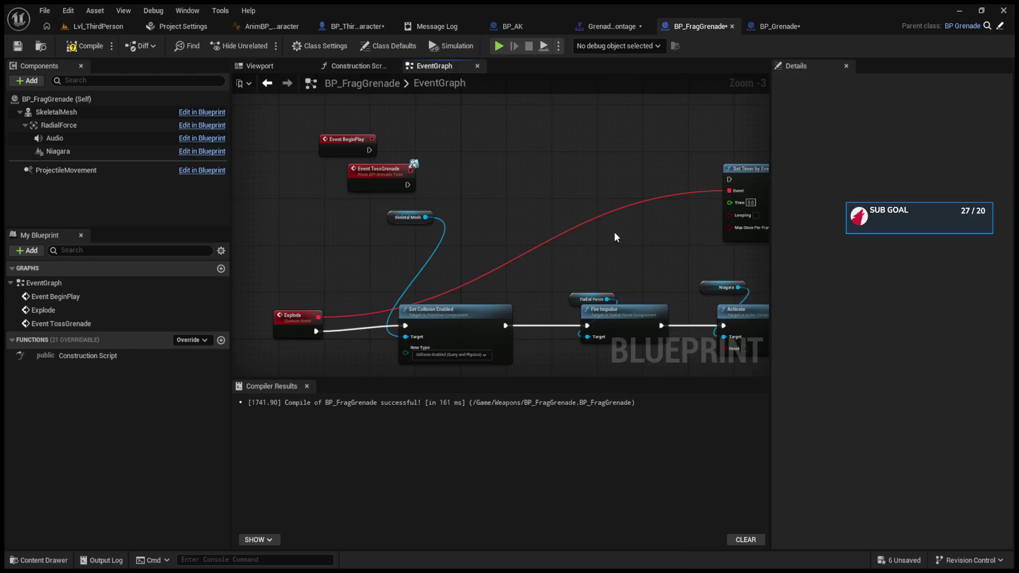
click(501, 338)
key(Delete)
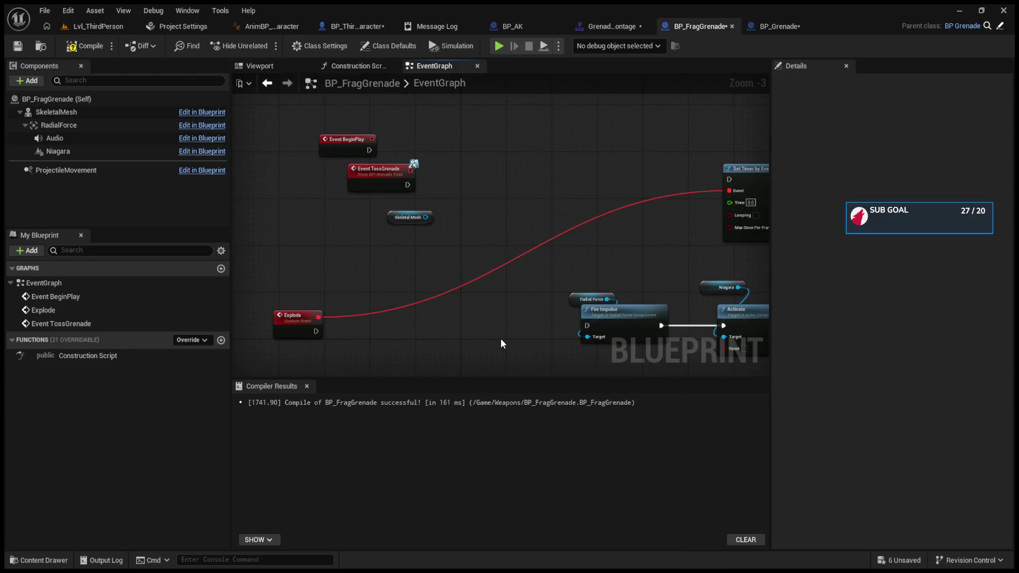
click(409, 217)
key(Delete)
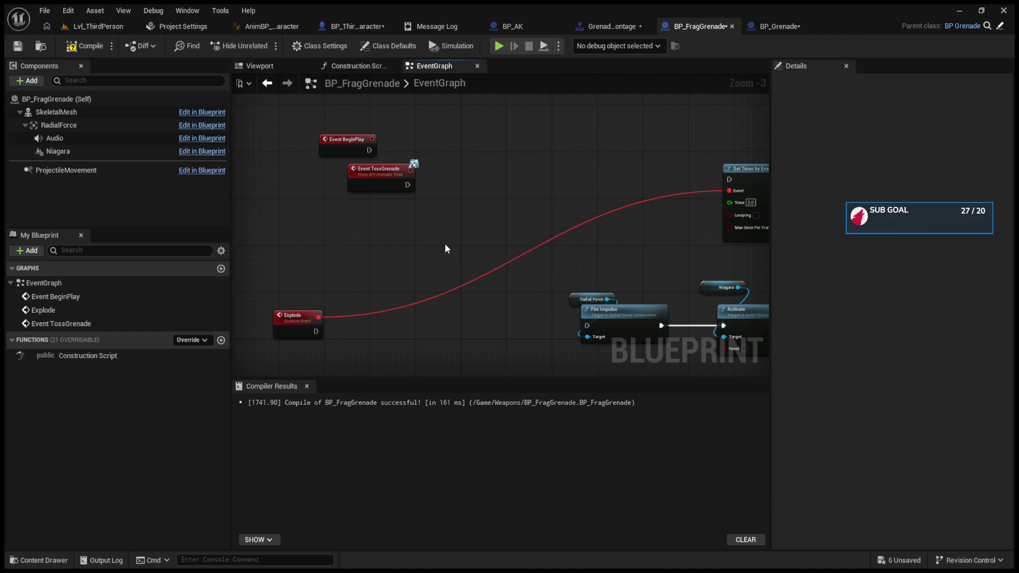
Move the Explode event beside Fire Impulse and wire it directly into it
mouse_move(301, 326)
mouse_down()
mouse_move(348, 313)
mouse_move(595, 325)
mouse_move(587, 326)
mouse_up()
mouse_move(390, 169)
mouse_down()
mouse_move(407, 184)
mouse_move(498, 189)
mouse_move(695, 194)
mouse_move(729, 179)
mouse_up()
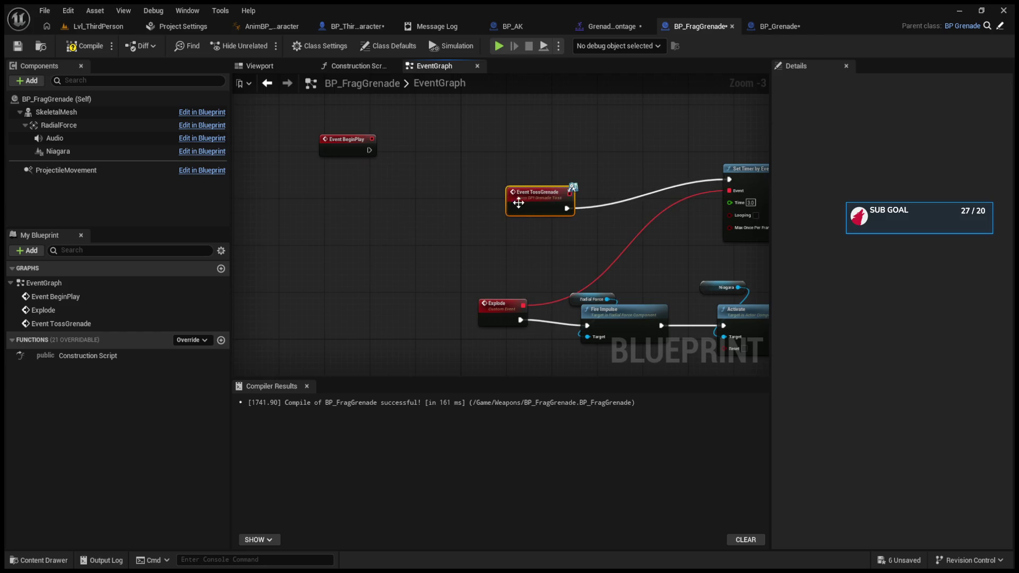
click(339, 25)
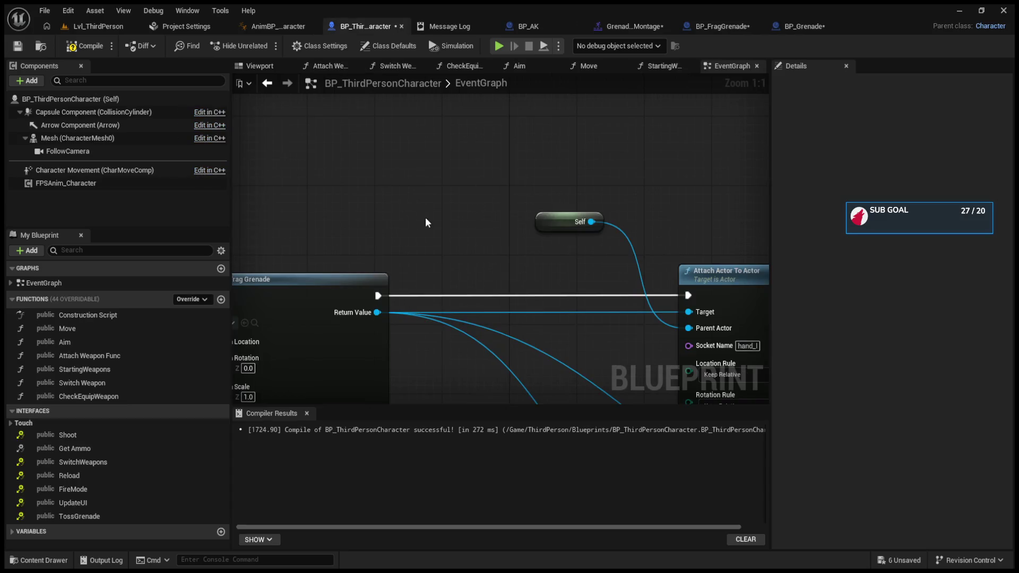
Break the forward-vector link into SpawnActor's Spawn Transform Location pin
scroll(425, 221, down, 2)
mouse_move(498, 191)
mouse_down()
mouse_move(658, 186)
mouse_move(623, 186)
mouse_up()
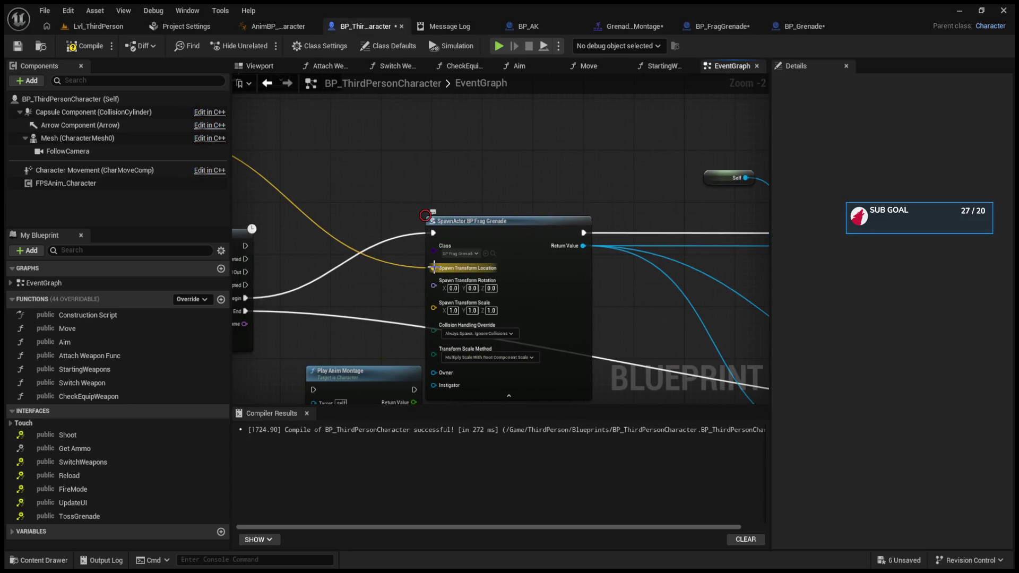
alt+click(434, 268)
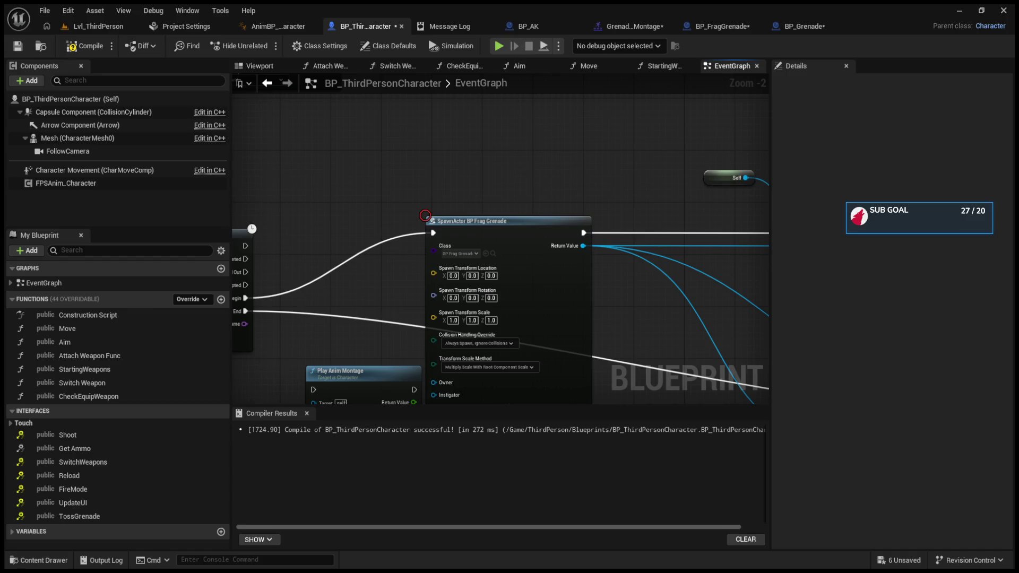
Recombine Spawn Transform into one pin and wire Get Socket Transform's Return Value into it
mouse_move(425, 215)
mouse_down()
mouse_move(753, 259)
mouse_move(746, 348)
mouse_move(734, 346)
mouse_up()
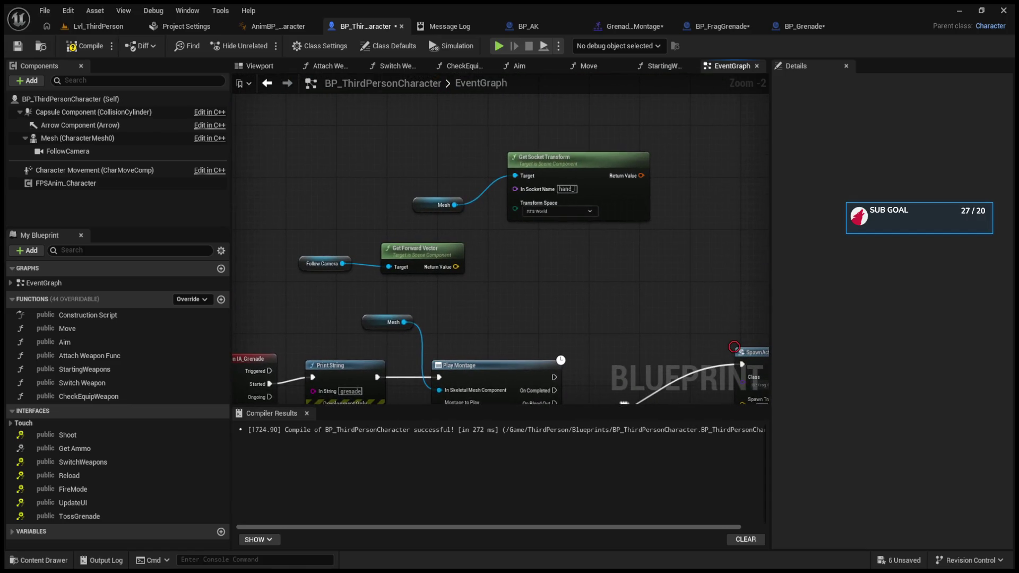
drag(649, 243, 543, 174)
mouse_move(535, 106)
mouse_down()
mouse_move(518, 146)
mouse_move(615, 325)
mouse_move(539, 240)
mouse_up()
right_click(592, 307)
click(613, 361)
mouse_move(486, 87)
mouse_down()
mouse_move(487, 152)
mouse_move(567, 293)
mouse_move(589, 365)
mouse_up()
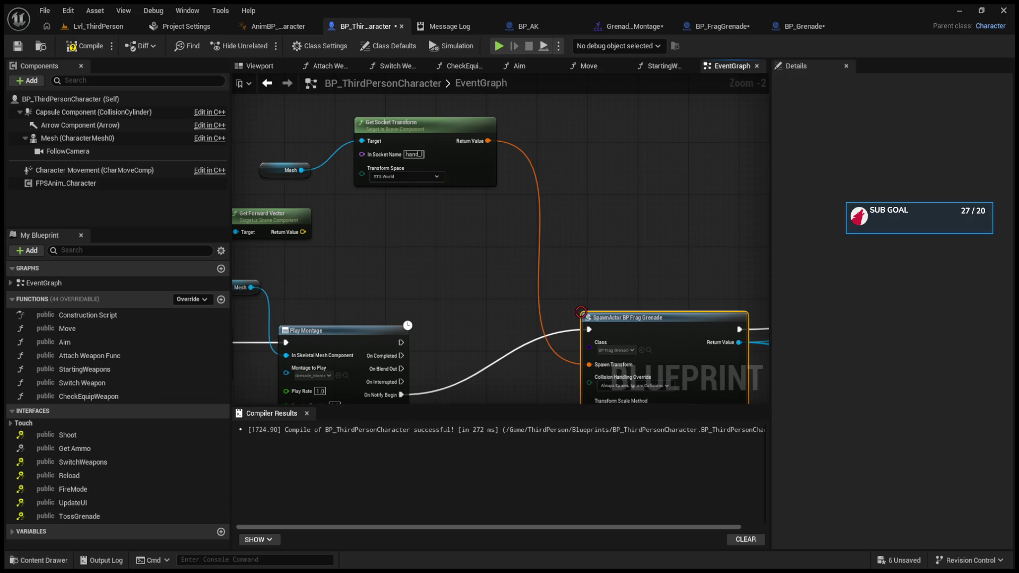
drag(612, 331, 561, 271)
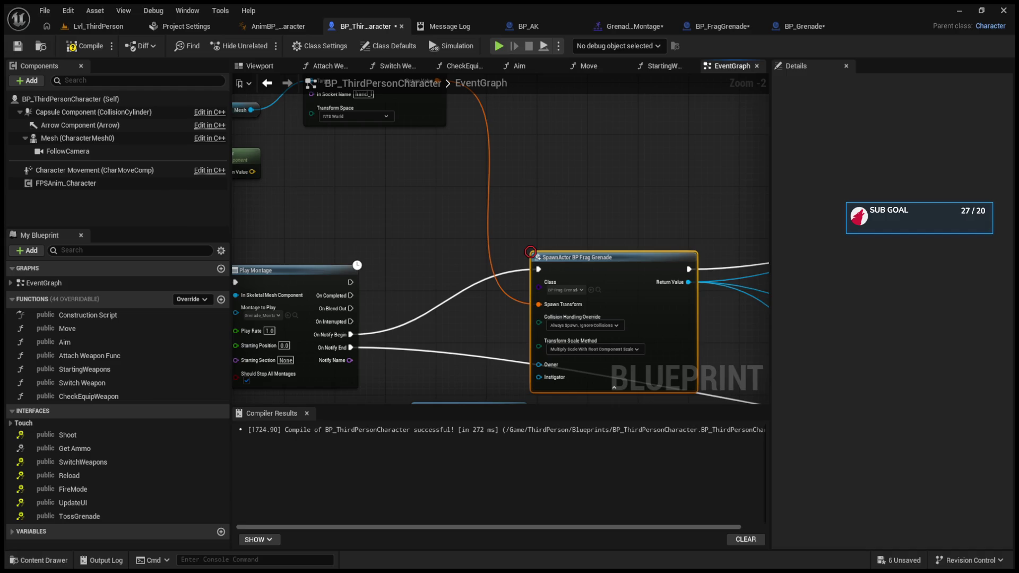
scroll(555, 313, up, 2)
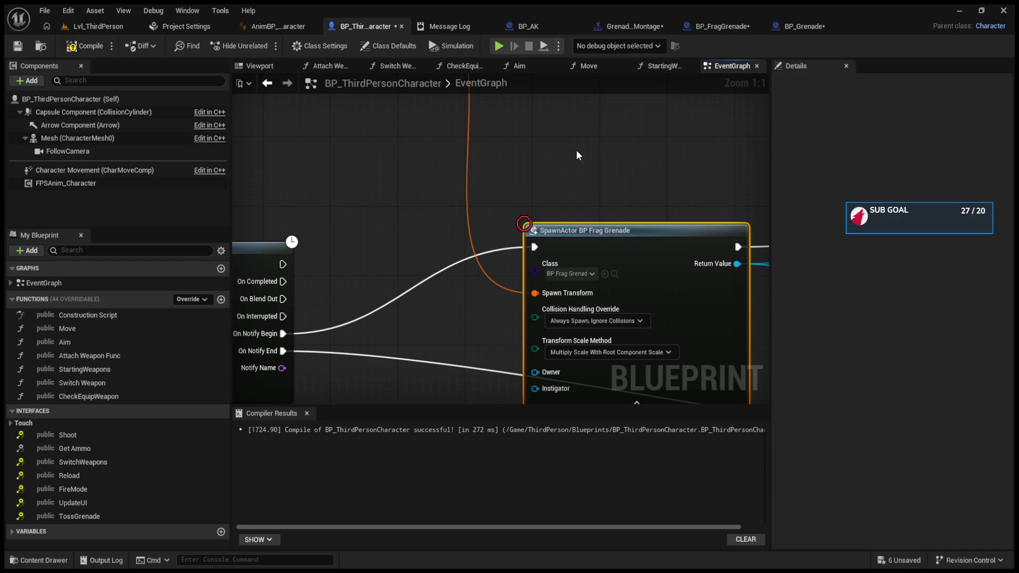
Add a Set Velocity in Local Space node on the spawned grenade's Projectile Movement
drag(587, 169, 425, 178)
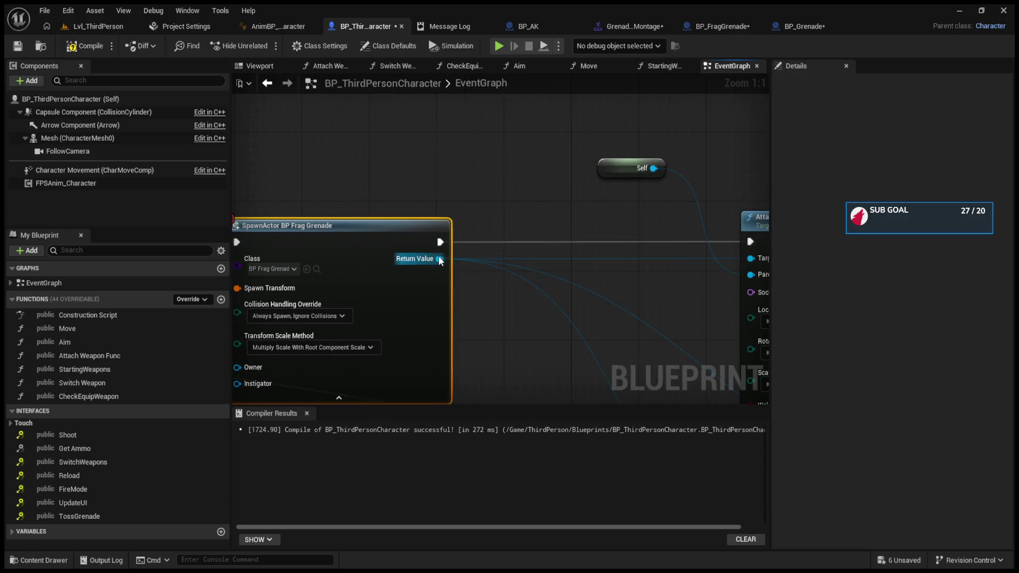
drag(439, 259, 478, 233)
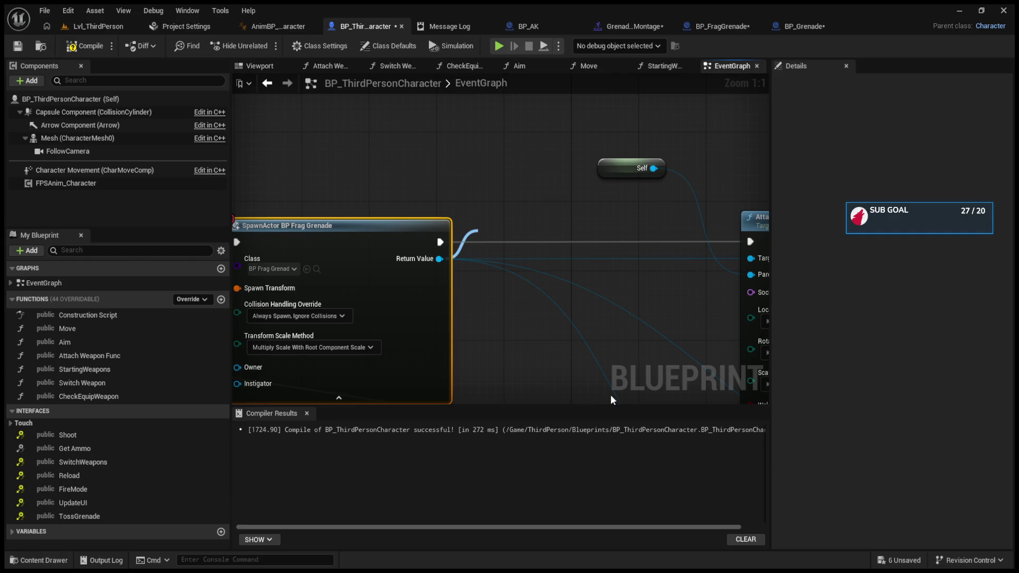
key(ctrl+v)
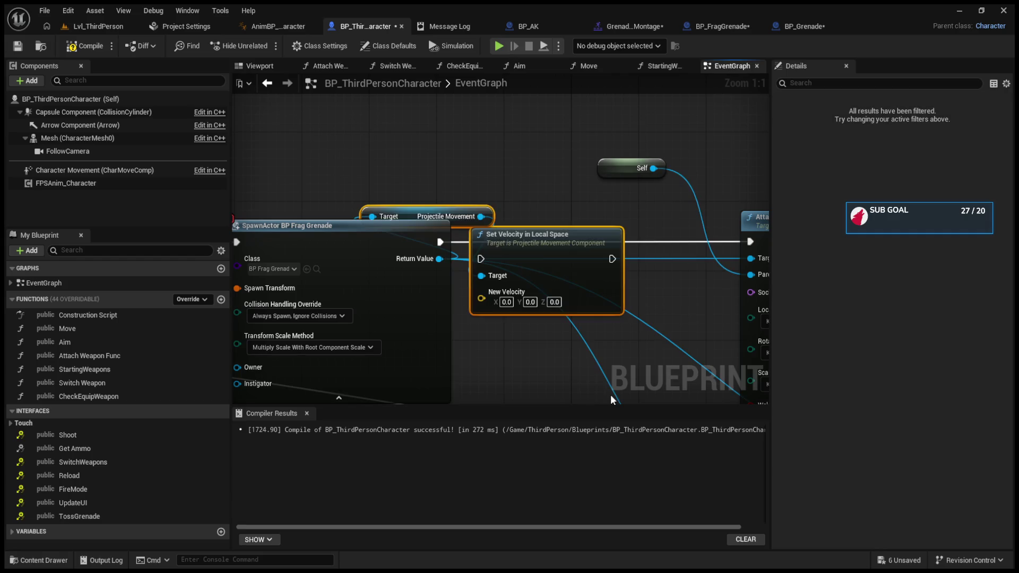
click(484, 171)
mouse_move(410, 213)
mouse_down()
mouse_move(463, 177)
mouse_move(534, 163)
mouse_move(605, 289)
mouse_up()
click(570, 235)
Shift the attach and detach nodes right, break the Toss Grenade exec wire, and play in editor
scroll(570, 235, down, 3)
drag(631, 244, 616, 238)
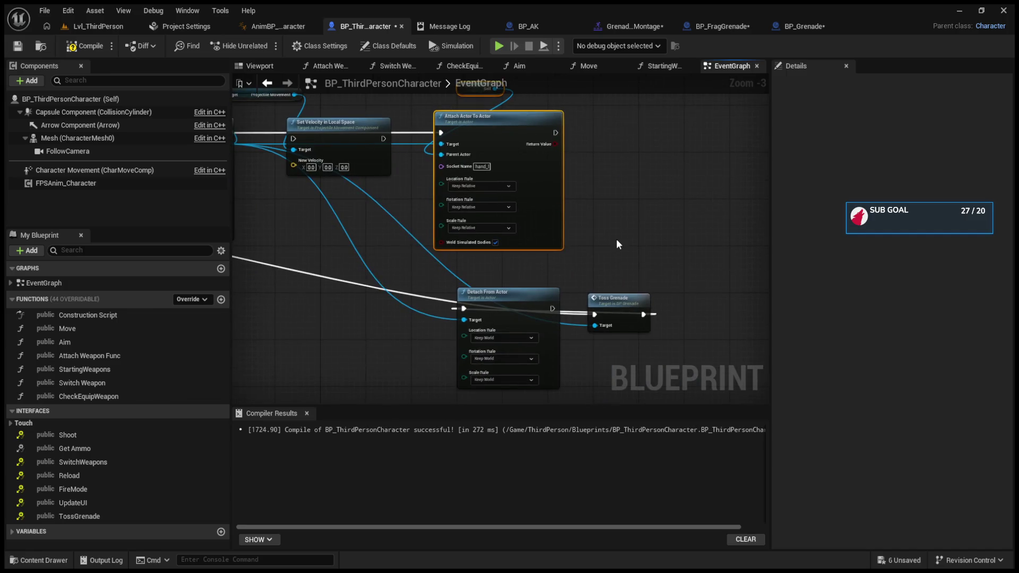
scroll(616, 241, down, 1)
drag(490, 126, 643, 365)
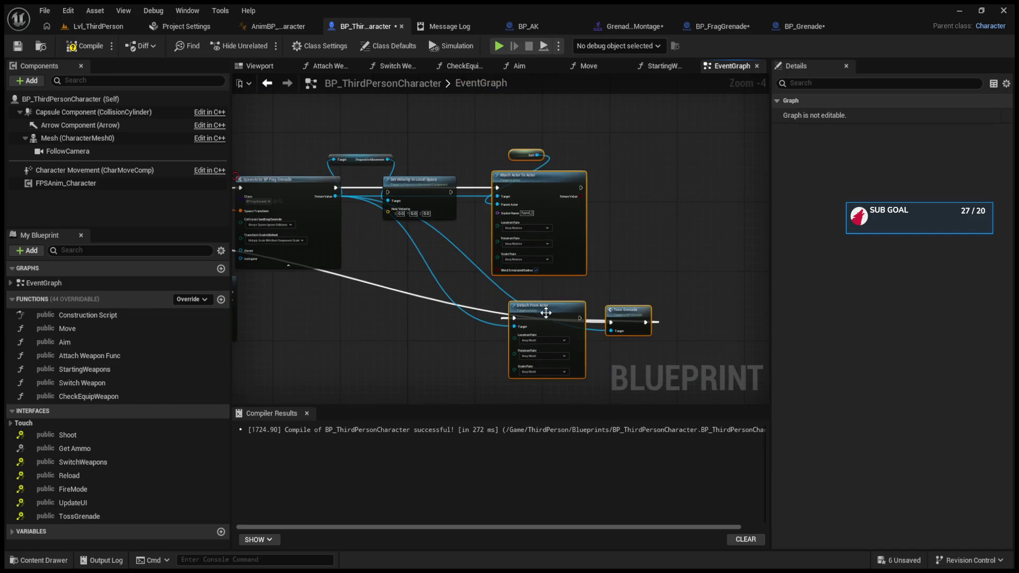
drag(547, 312, 683, 303)
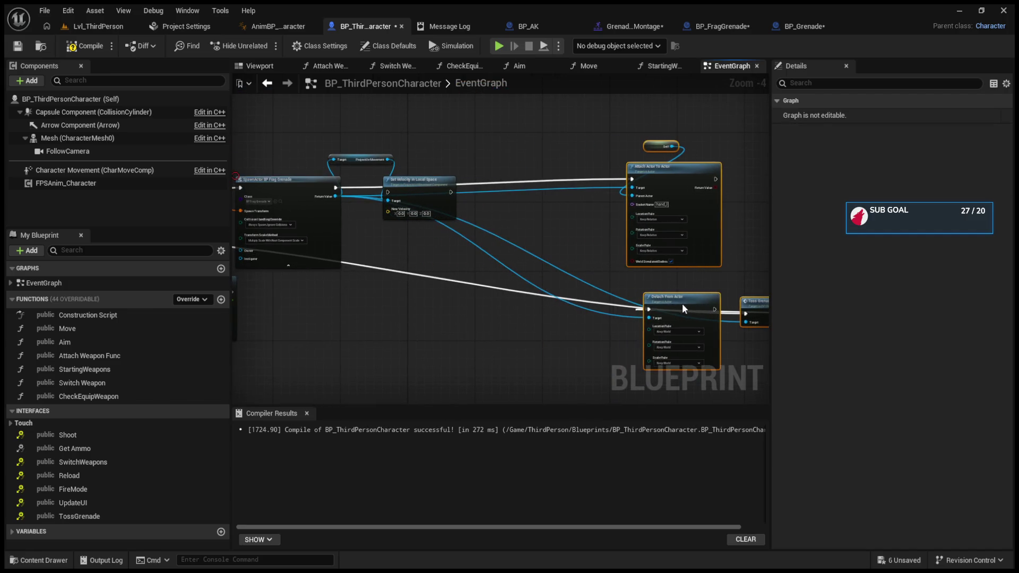
click(649, 313)
alt+click(746, 314)
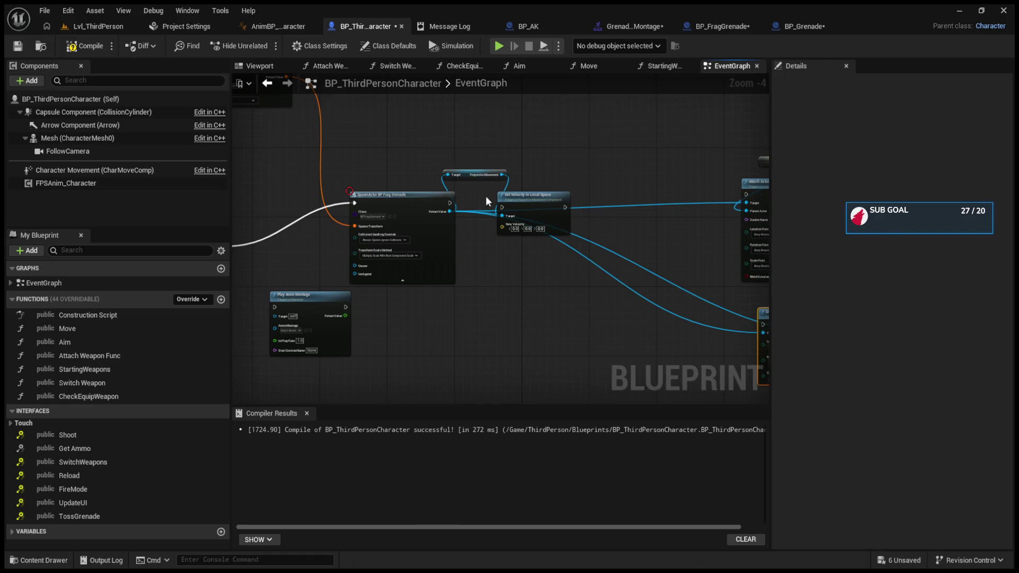
key(alt+p)
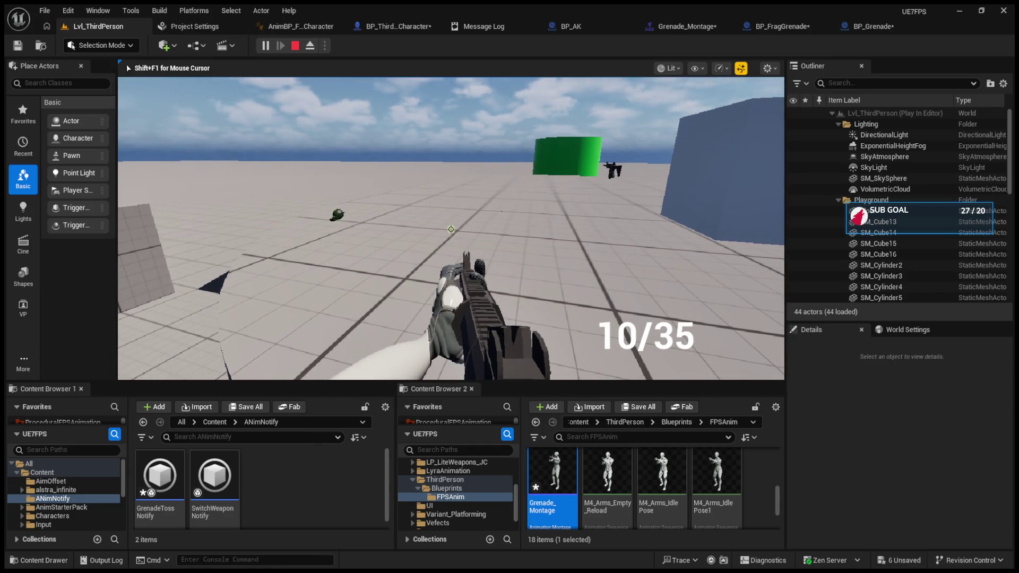
Fire the rifle until the magazine reads 0/35, then stop the play session
click(451, 229)
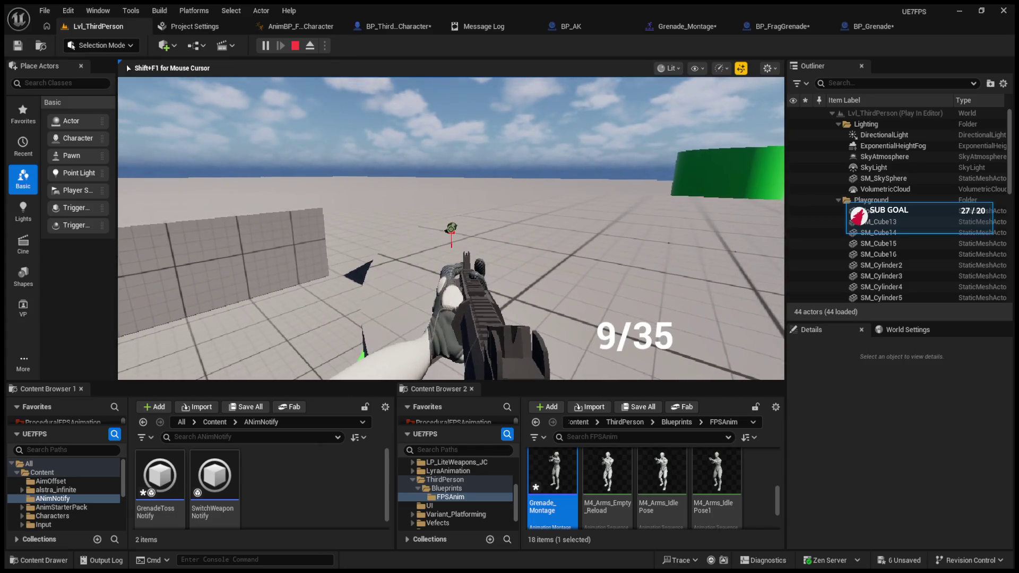
drag(451, 230, 451, 230)
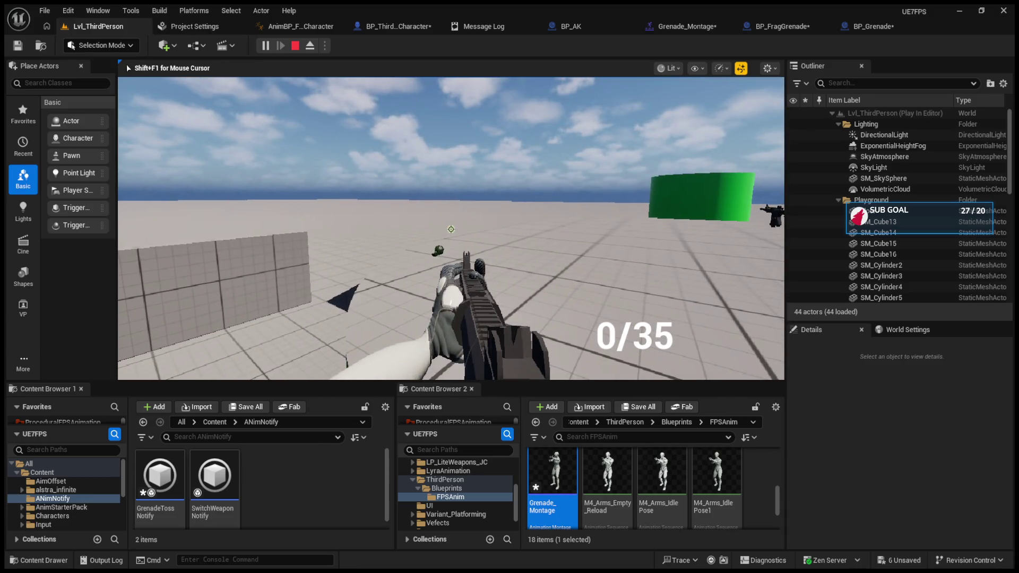
key(Escape)
click(690, 27)
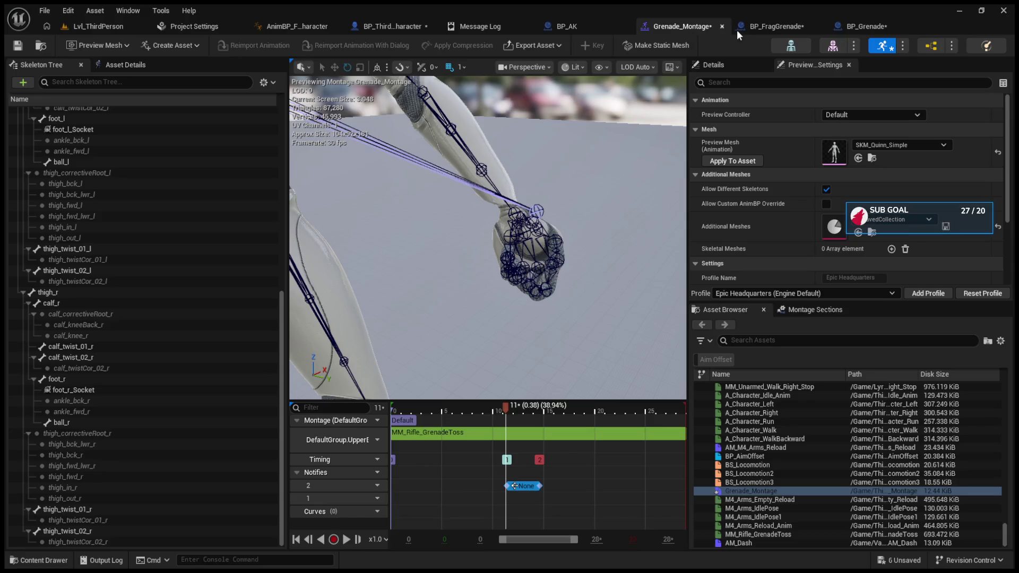
Set BP_FragGrenade's explode timer to 0.5 seconds and run a test play
click(731, 30)
click(653, 181)
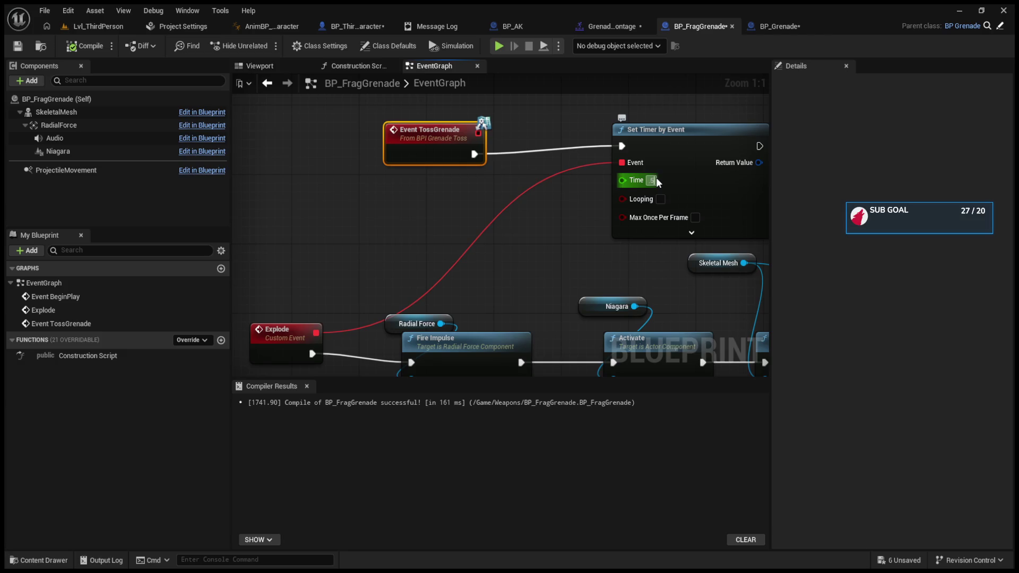
key(Return)
click(94, 27)
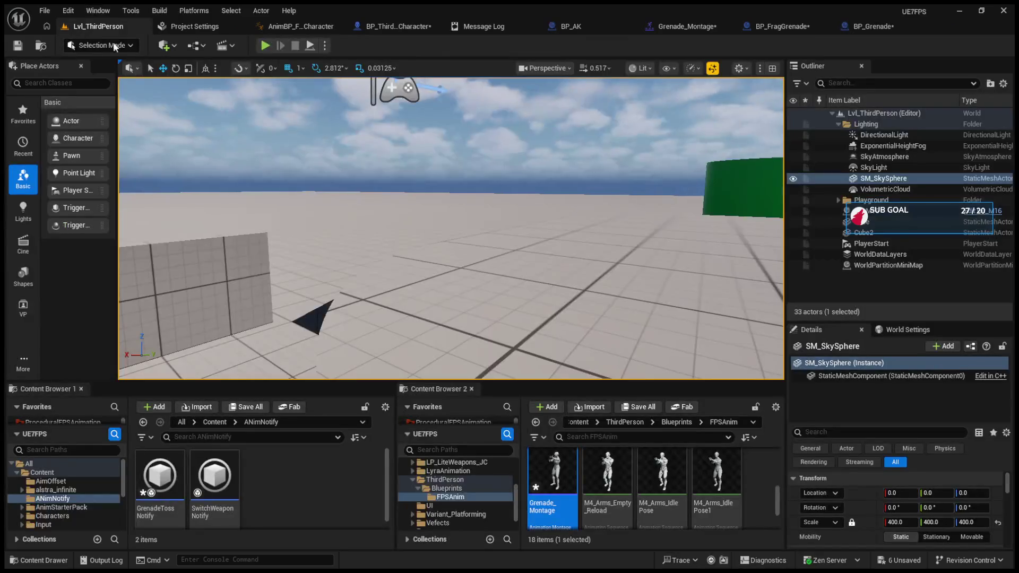
click(269, 46)
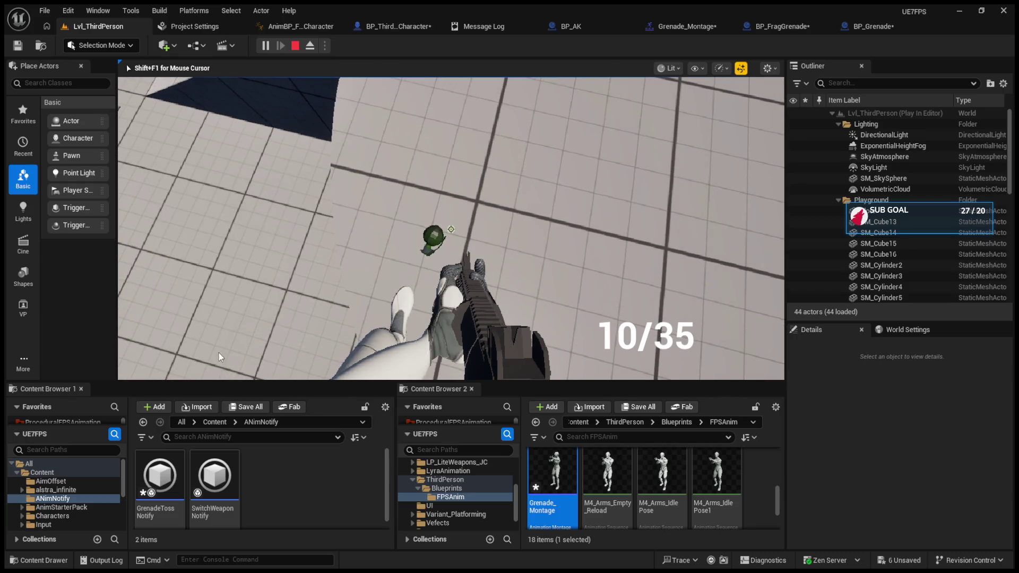
key(Escape)
Move Event TossGrenade closer to the timer, then make room after the character graph's velocity SET
click(783, 26)
mouse_move(627, 291)
mouse_down()
mouse_move(592, 195)
mouse_move(424, 240)
mouse_move(478, 232)
mouse_move(583, 295)
mouse_move(577, 286)
mouse_up()
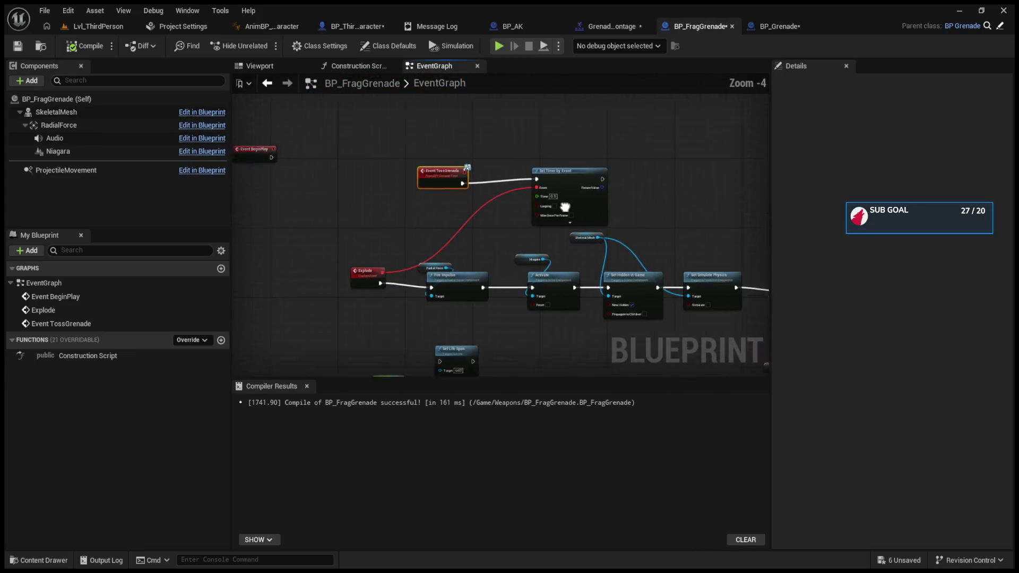
drag(371, 154, 396, 148)
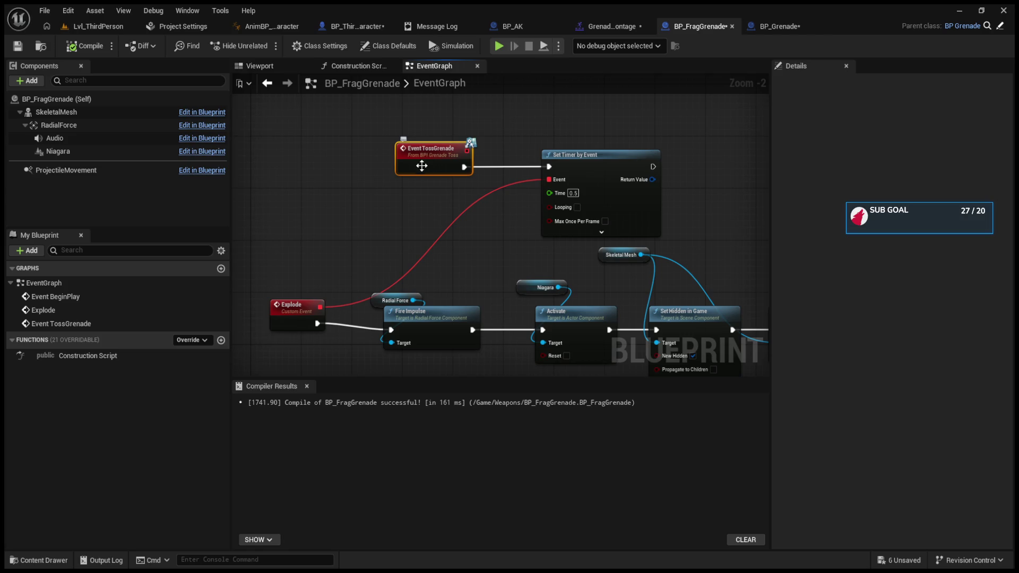
click(373, 27)
drag(531, 218, 382, 196)
drag(462, 230, 347, 110)
Add a Toss Grenade call and wire it to run right after SET
key(ctrl+v)
mouse_move(455, 234)
mouse_down()
mouse_move(380, 120)
mouse_move(475, 197)
mouse_up()
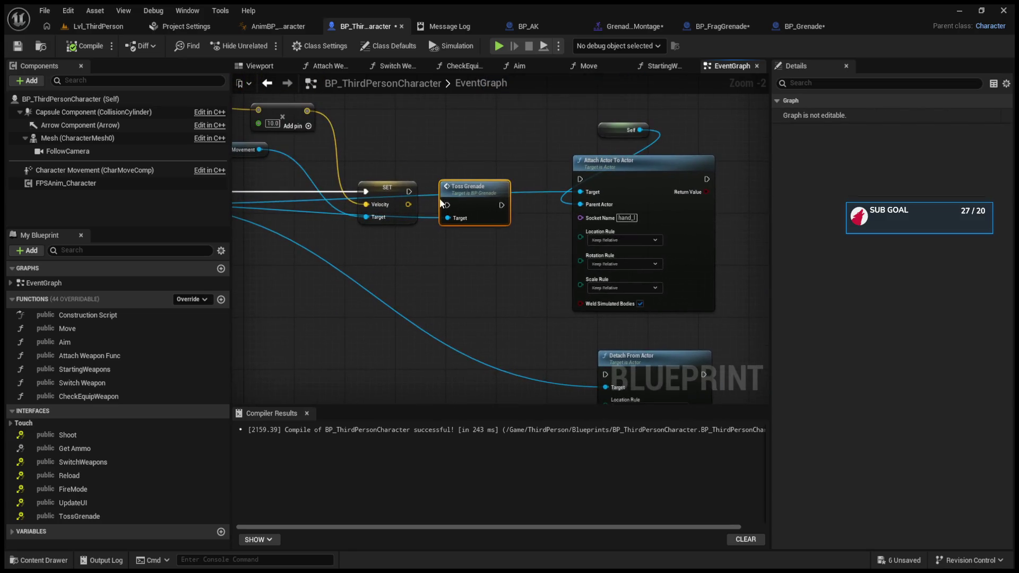
drag(409, 191, 452, 204)
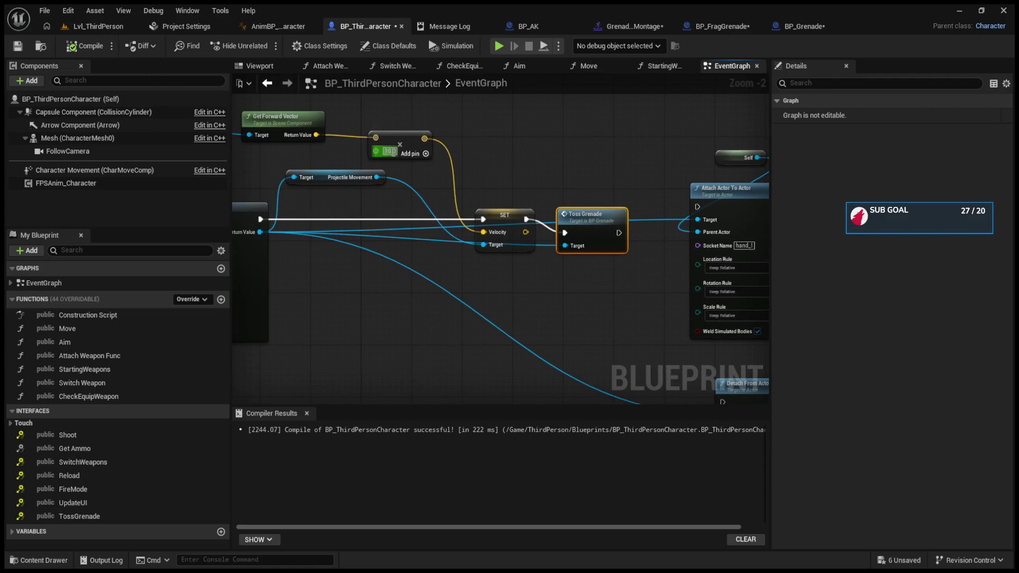
Change the forward-vector velocity multiplier to 500
text(500)
key(Return)
click(392, 151)
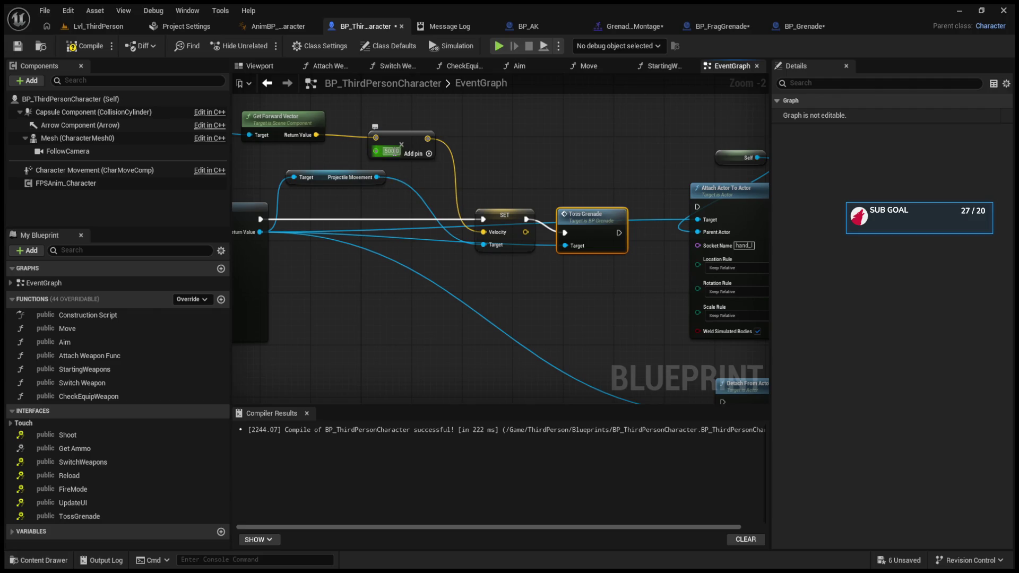
click(98, 26)
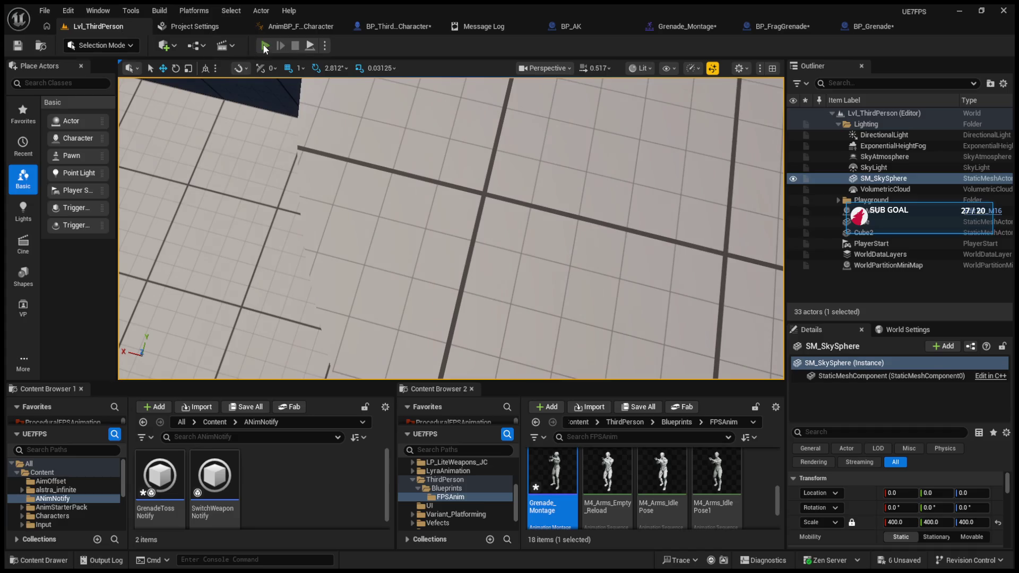
Test-throw a grenade with G in a play session, walking toward the green cylinder
click(264, 46)
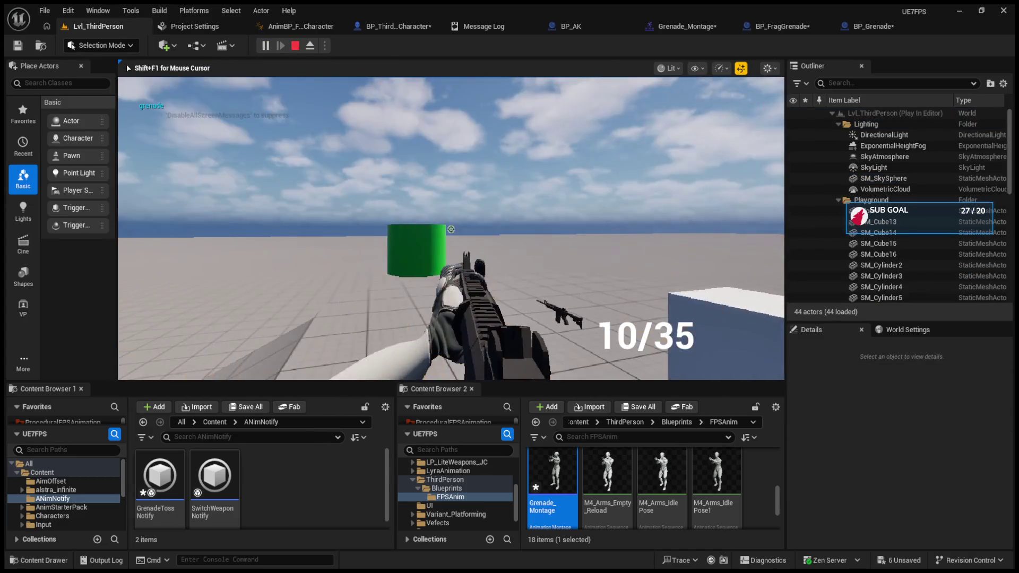
key(g)
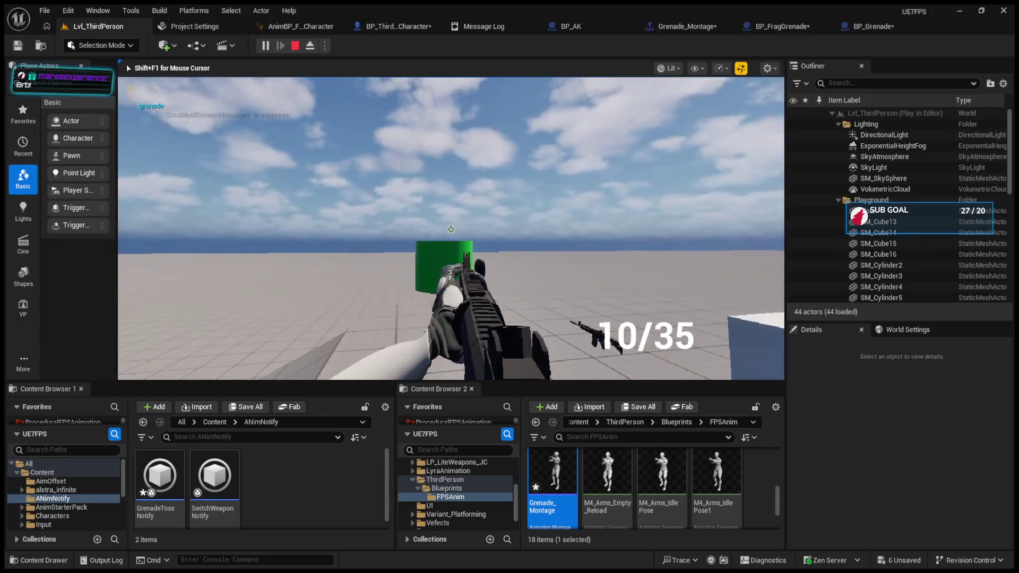
key(w)
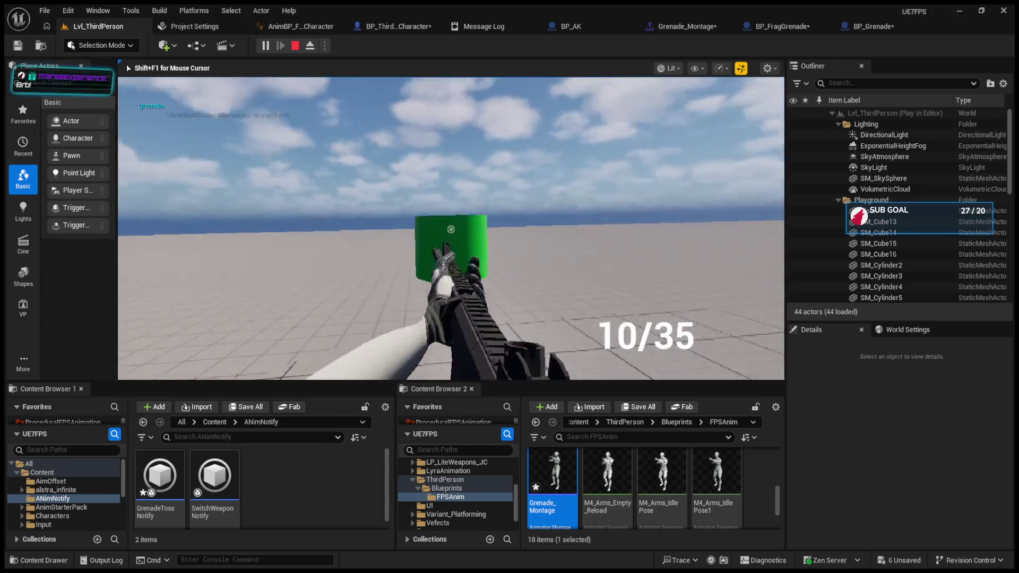
key(Escape)
Reset BP_FragGrenade's explode timer to 3.0 seconds and recompile it
click(778, 26)
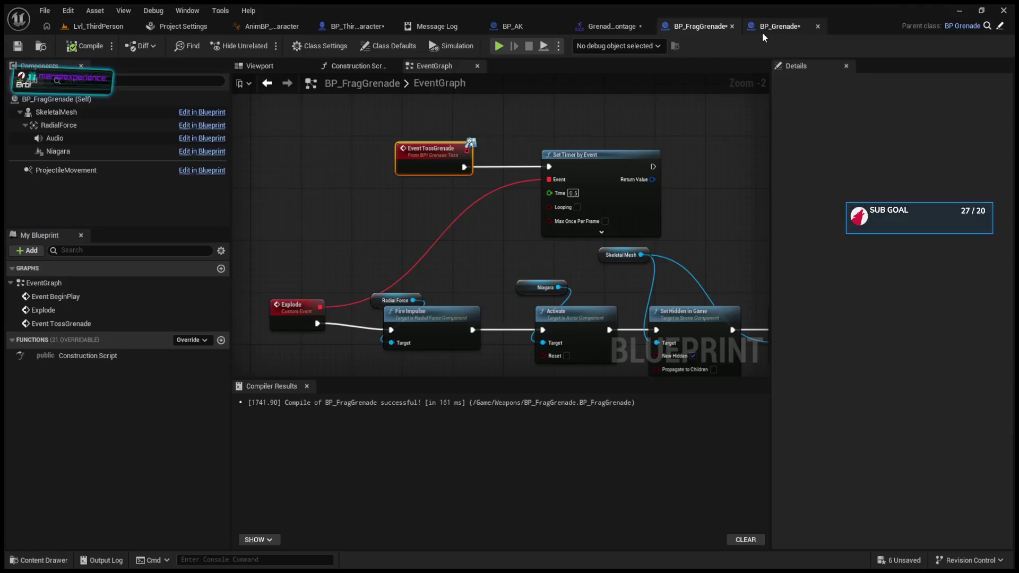
key(BackSpace)
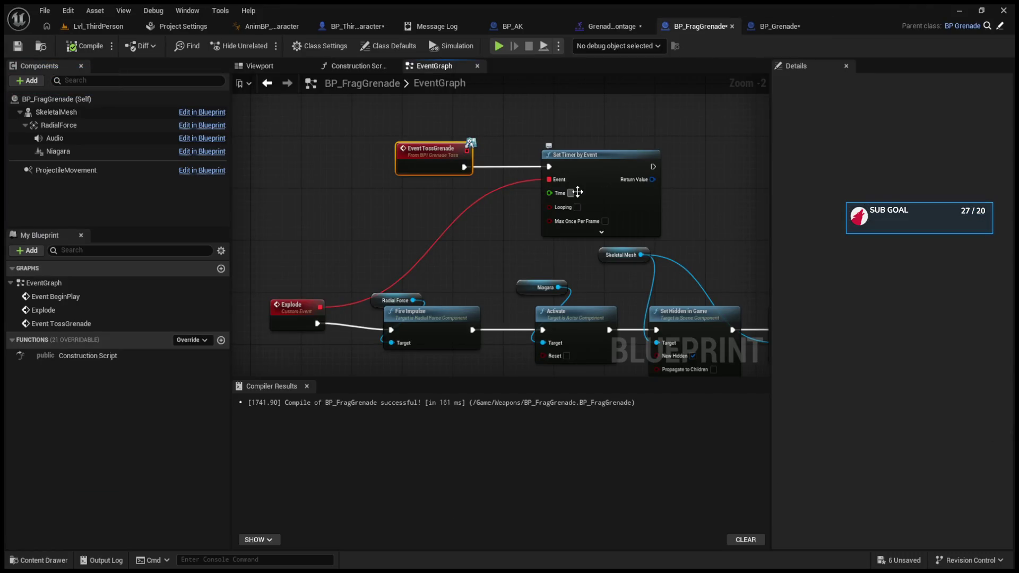
text(3)
click(84, 46)
Play again, fire a shot and throw a grenade to watch it explode
click(93, 26)
click(264, 45)
click(451, 228)
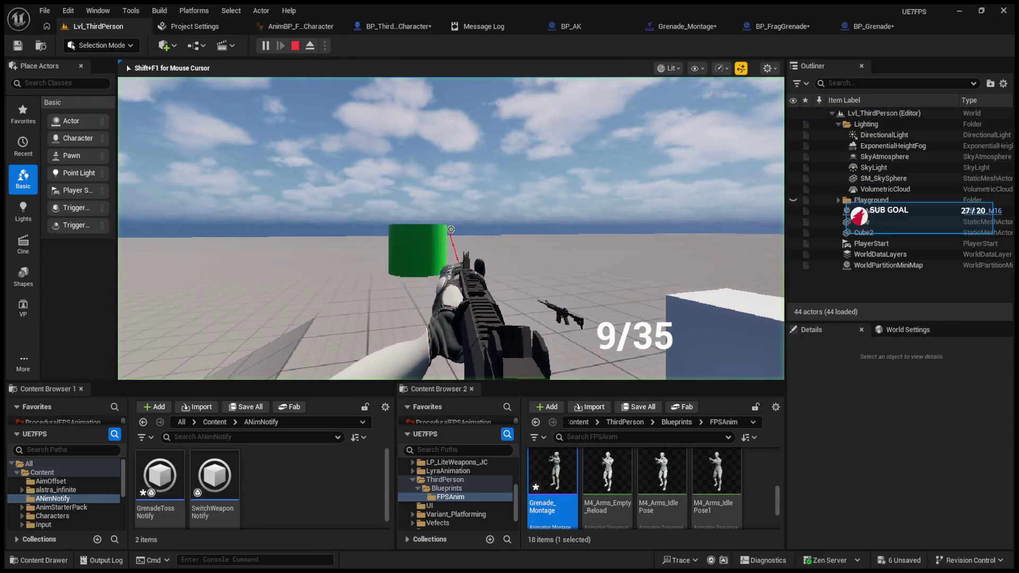
key(g)
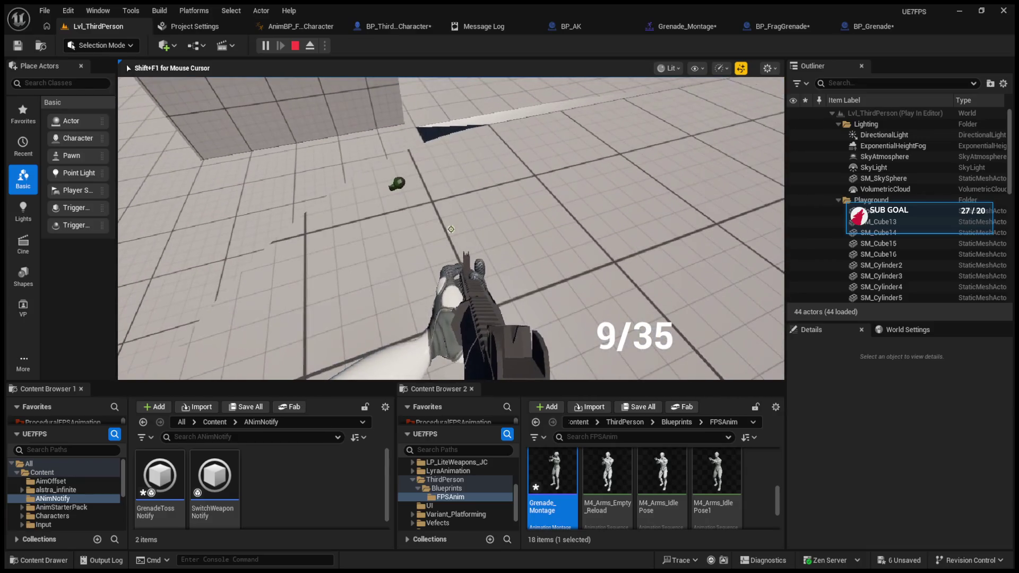
key(Escape)
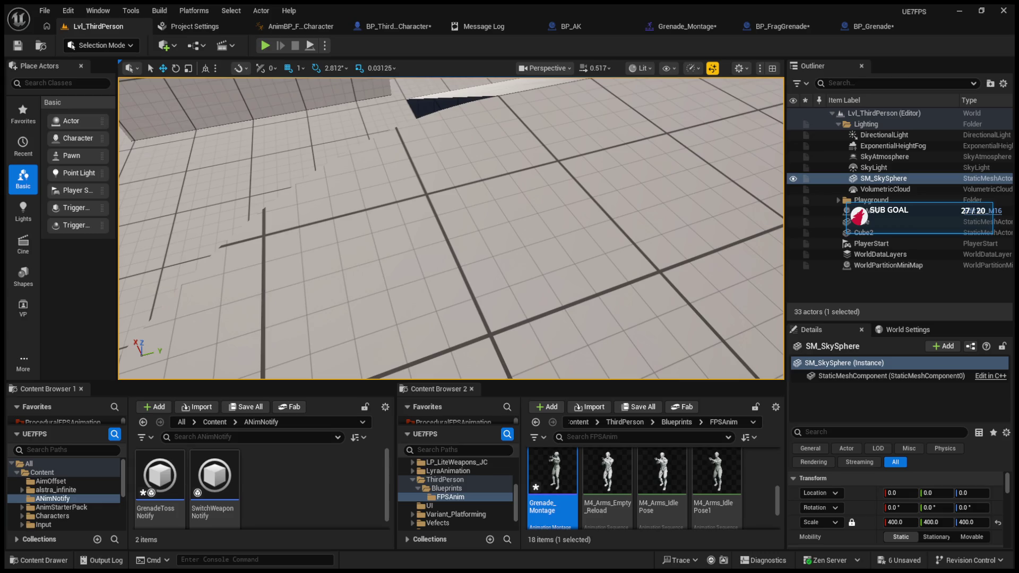
In the character blueprint, move the Follow Camera, forward vector and multiply nodes beside IA_Grenade
click(783, 26)
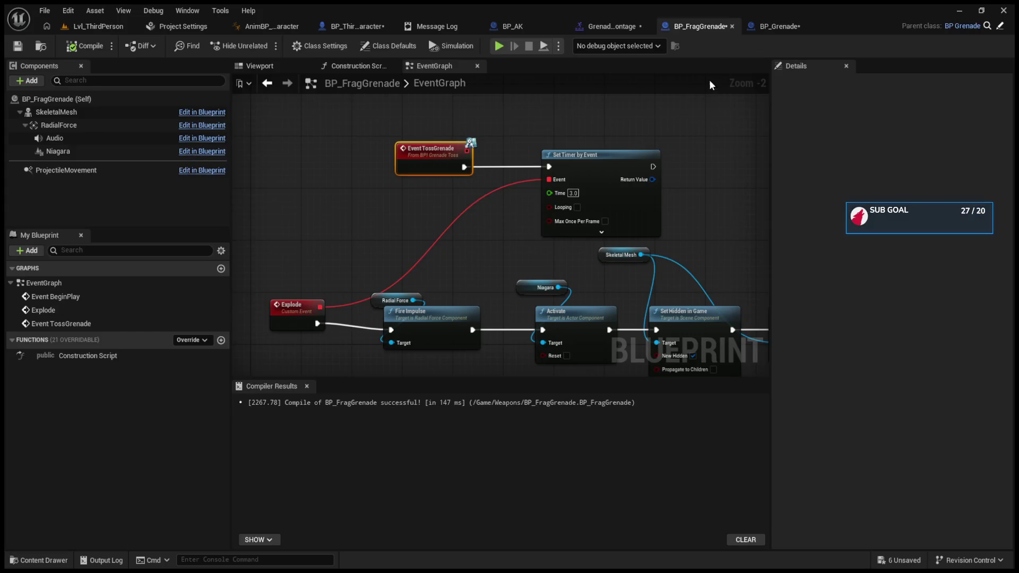
click(625, 27)
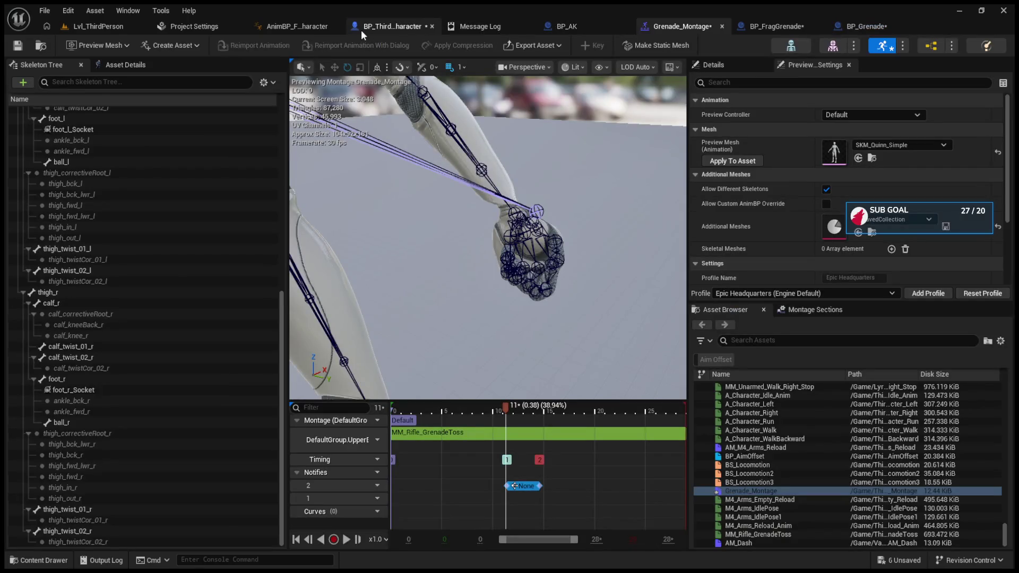
click(361, 29)
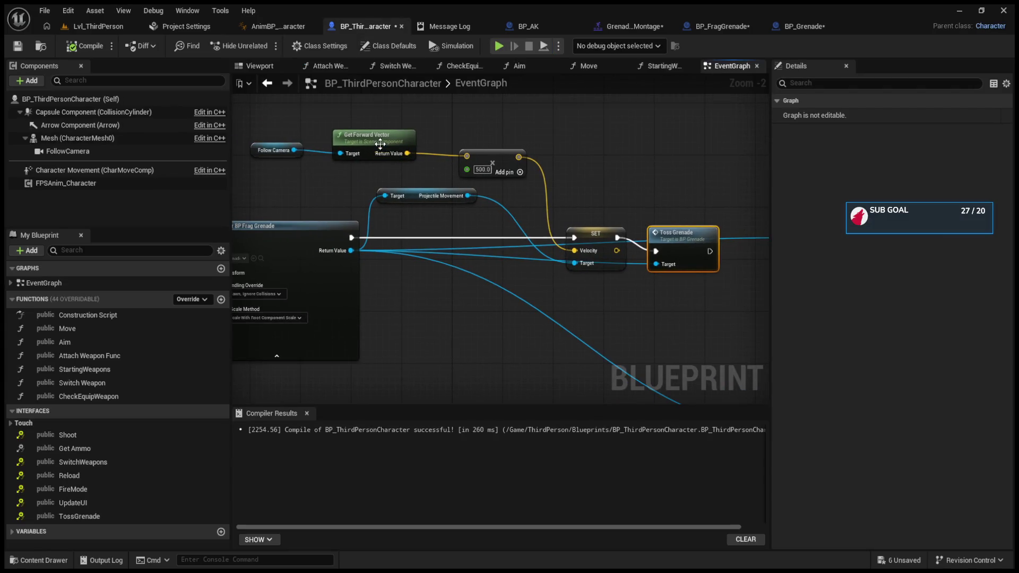
mouse_move(255, 146)
mouse_down()
mouse_move(265, 169)
mouse_move(242, 160)
mouse_up()
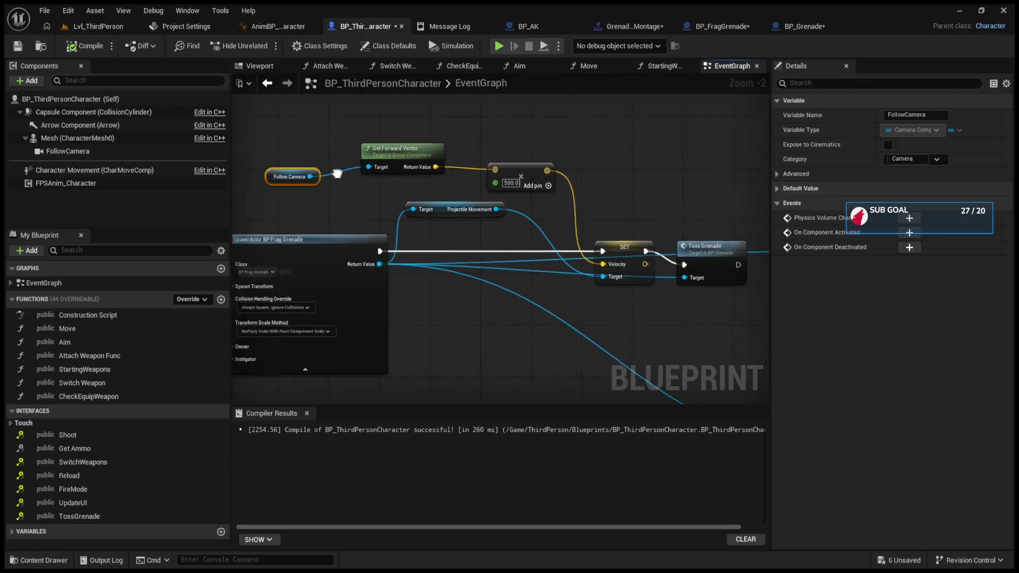
mouse_move(378, 144)
mouse_down()
mouse_move(610, 217)
mouse_move(561, 234)
mouse_move(459, 232)
mouse_up()
click(333, 236)
drag(333, 236, 236, 232)
mouse_move(268, 143)
mouse_down()
mouse_move(525, 185)
mouse_move(488, 220)
mouse_move(453, 197)
mouse_move(543, 199)
mouse_up()
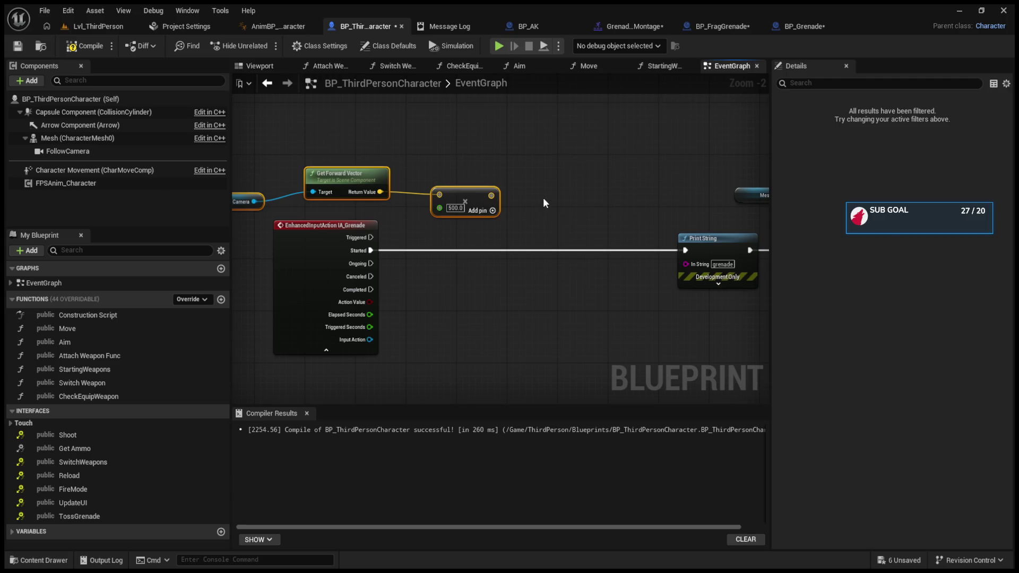
Promote the multiply result to a Vector variable named Velocity, set on Started, feeding SET's Velocity
click(555, 195)
click(918, 115)
text(Velocity)
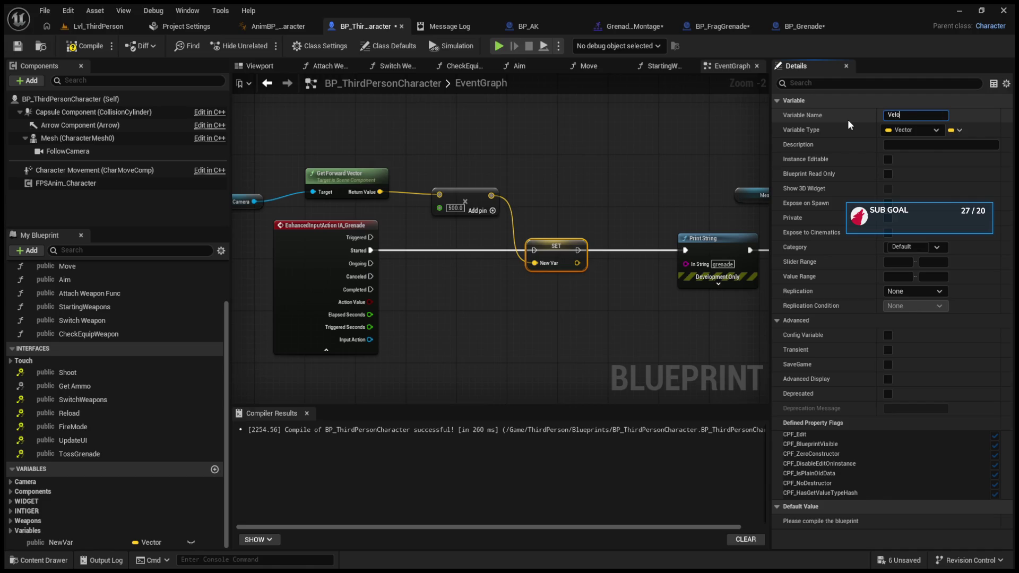
key(Return)
drag(378, 248, 685, 250)
drag(433, 233, 293, 234)
mouse_move(50, 542)
mouse_down()
mouse_move(133, 543)
mouse_move(587, 351)
mouse_move(620, 248)
mouse_up()
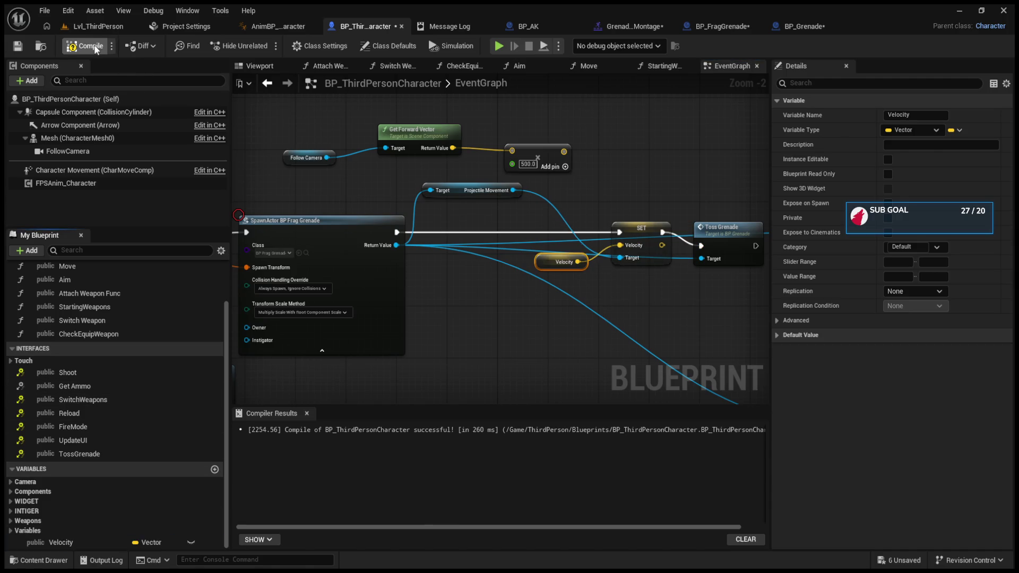
Compile the character blueprint and start a play test of the level
click(94, 27)
click(254, 47)
click(436, 215)
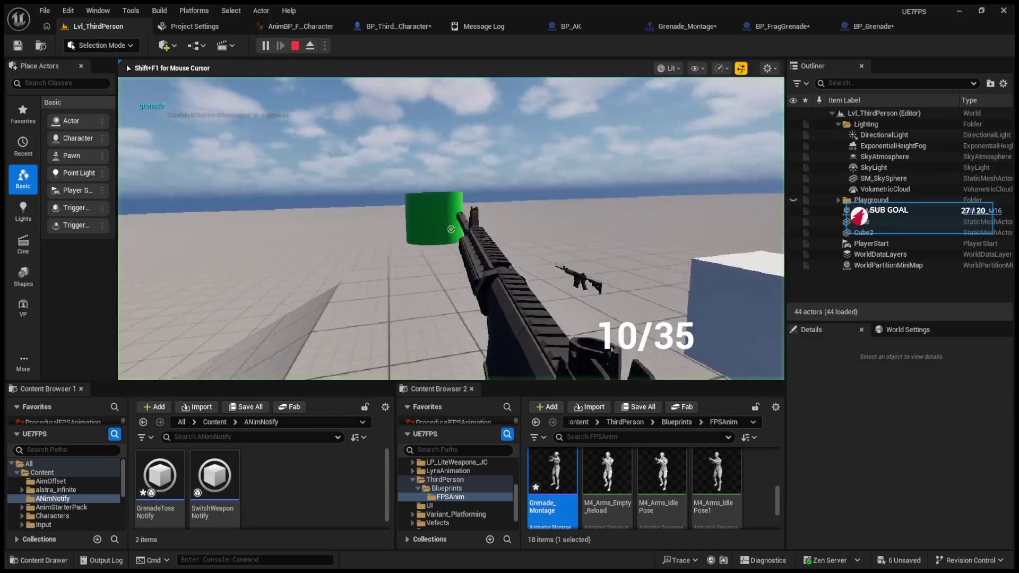
Throw a test grenade, stop the play session after the explosion, and go to BP_FragGrenade
key(g)
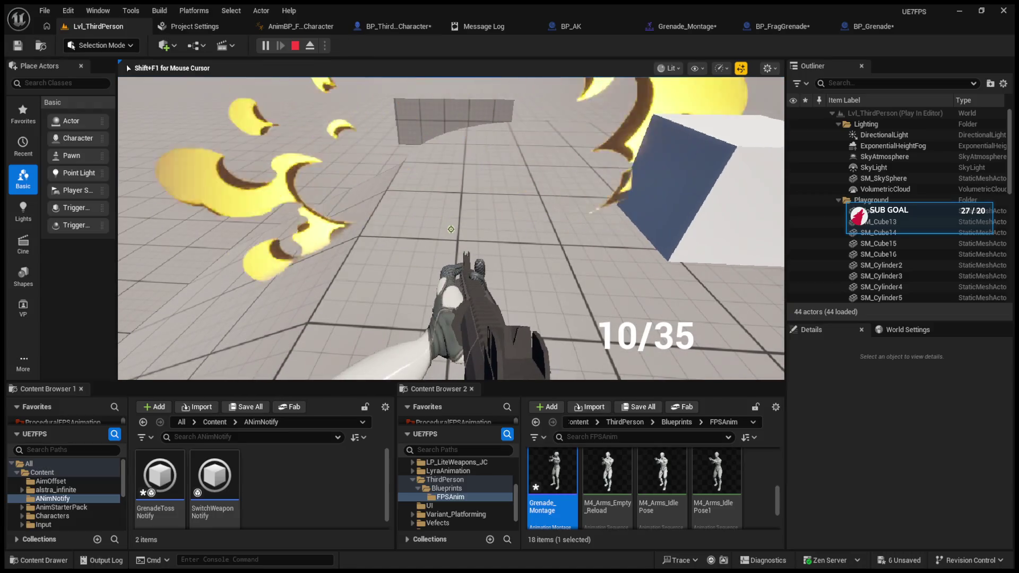
key(Escape)
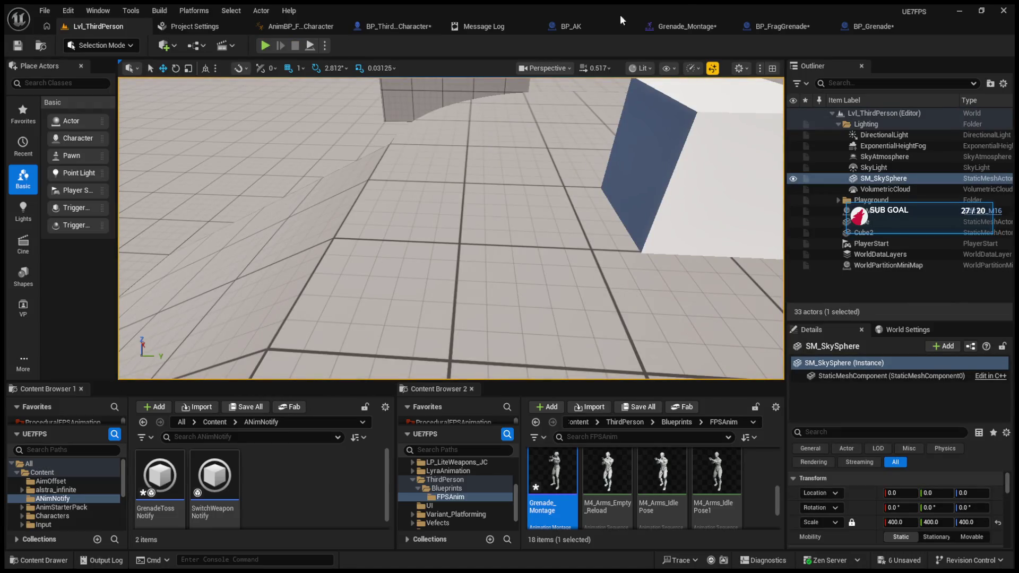
click(780, 29)
Search the ProjectileMovement component's properties for 'act'
click(88, 171)
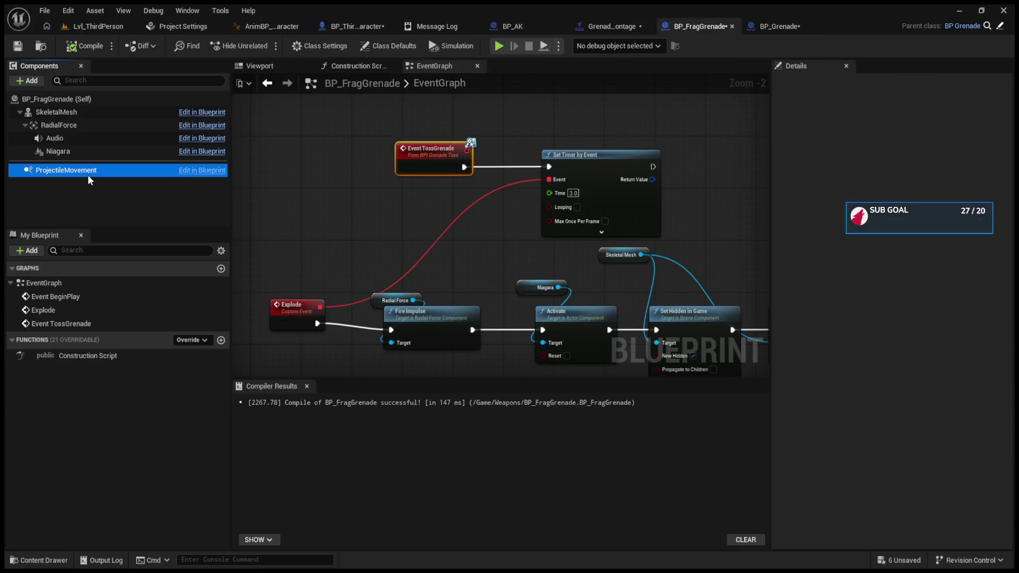
click(853, 87)
text(act)
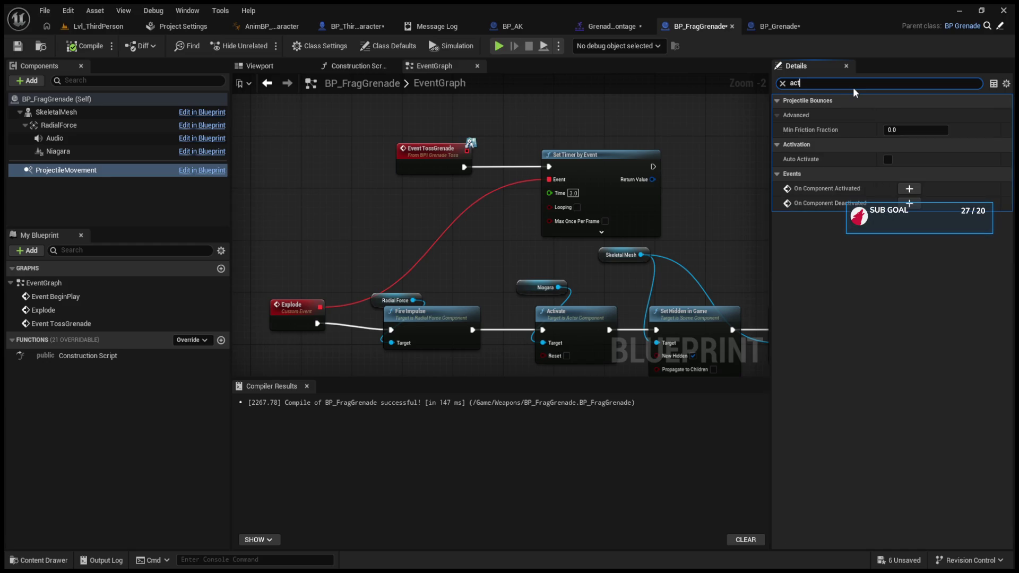
click(97, 30)
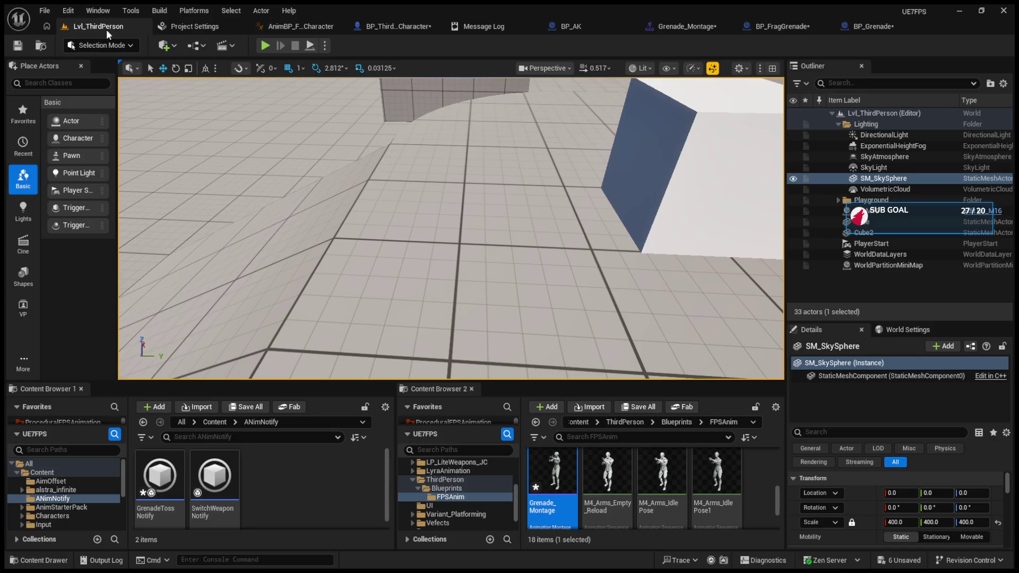
click(265, 46)
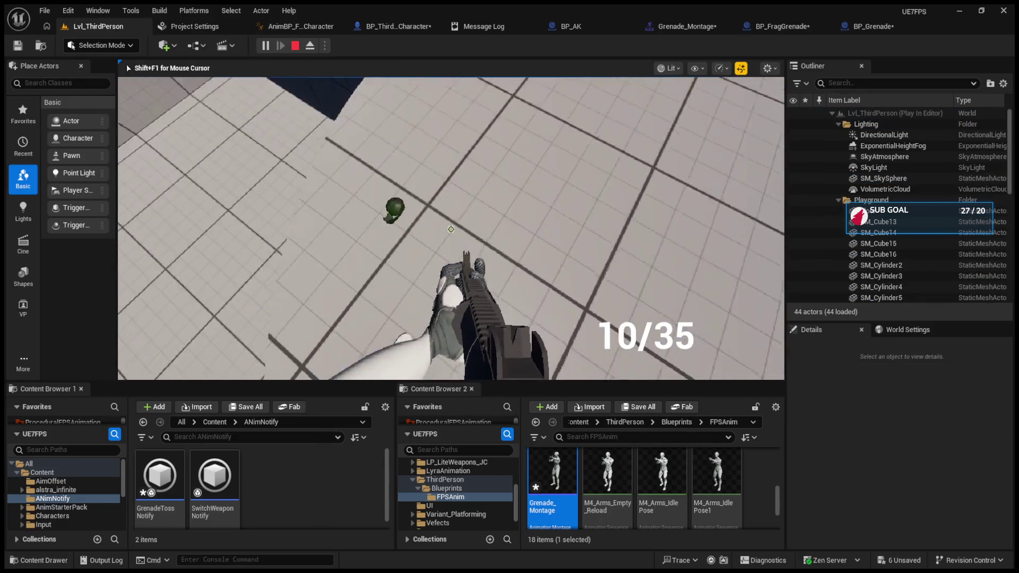
key(g)
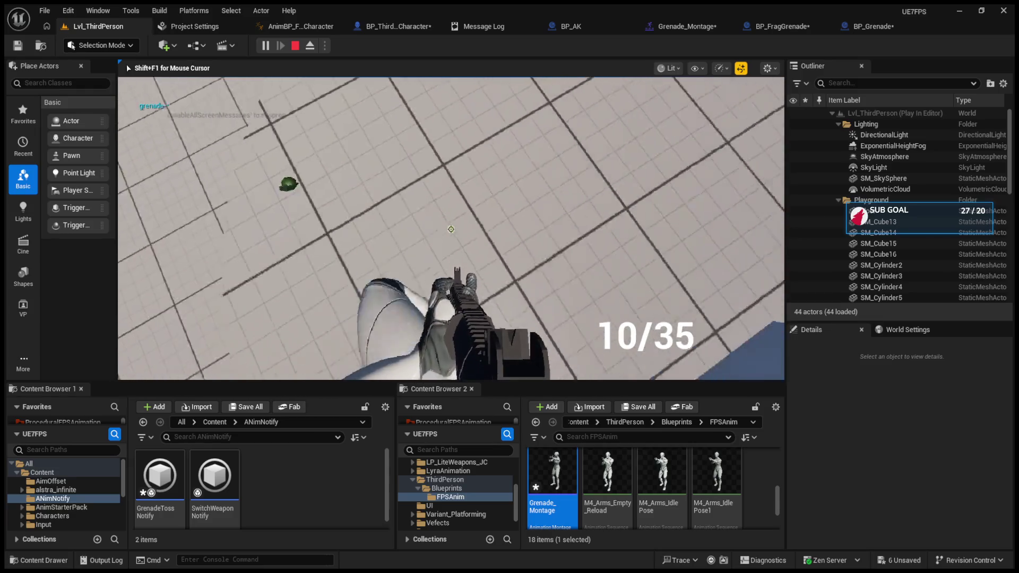
key(Escape)
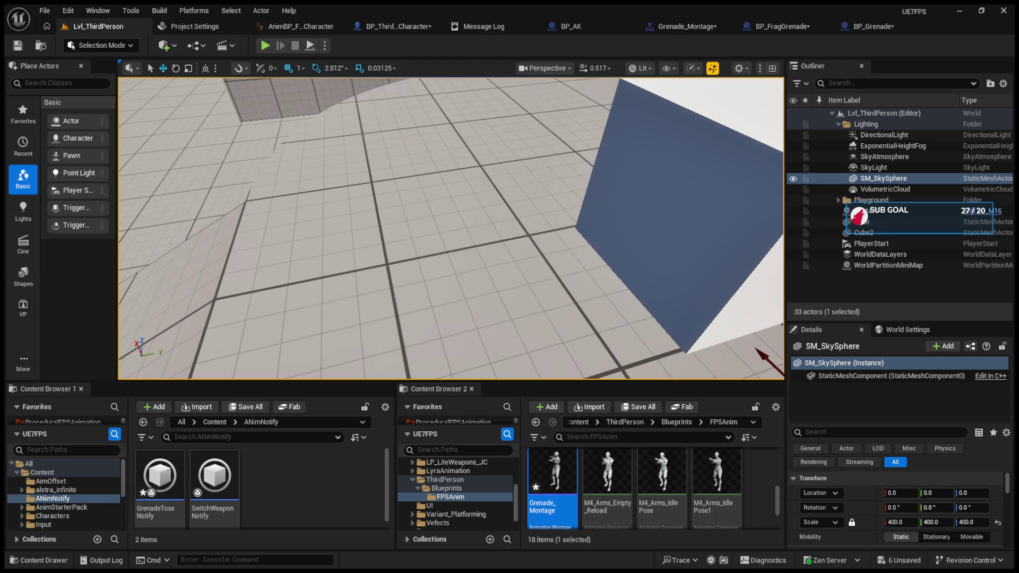
click(763, 27)
In the character graph, chain Toss Grenade to run after the Velocity SET
click(635, 26)
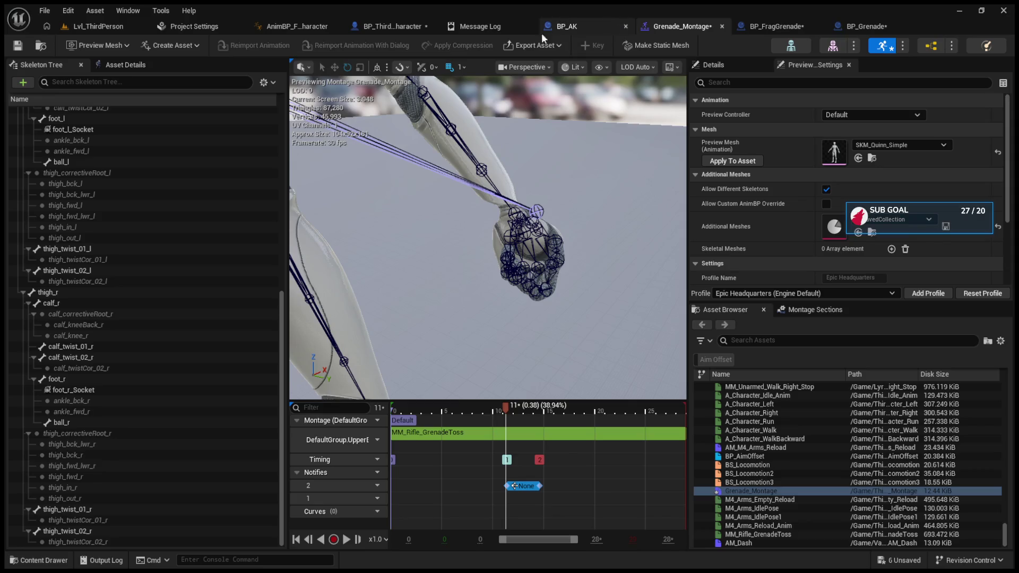
click(392, 28)
scroll(452, 244, up, 2)
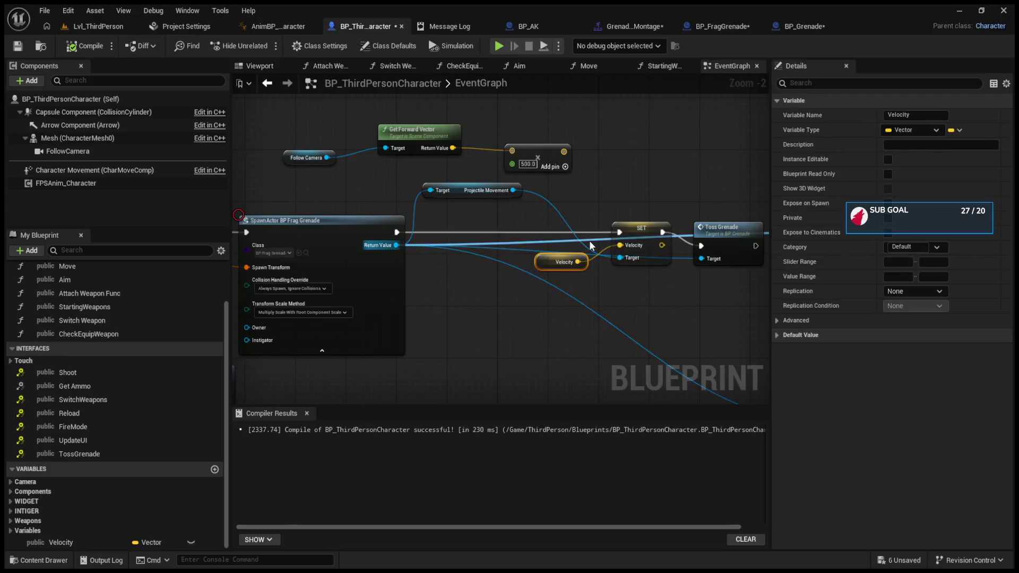
drag(452, 244, 598, 223)
scroll(606, 316, up, 2)
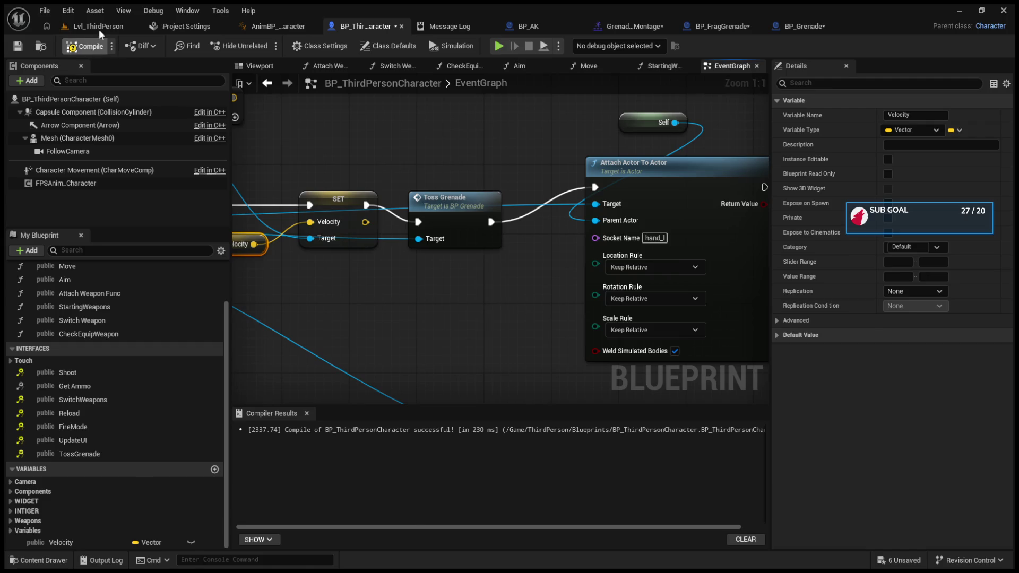
Play-test the level, throwing grenades toward the green cylinder, then stop
click(99, 28)
click(264, 46)
key(g)
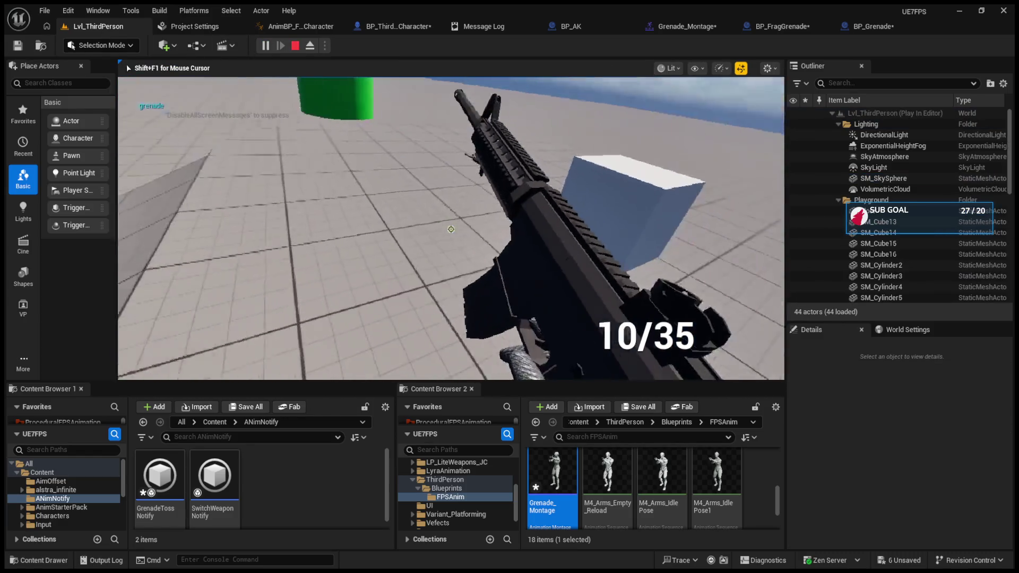
key(w)
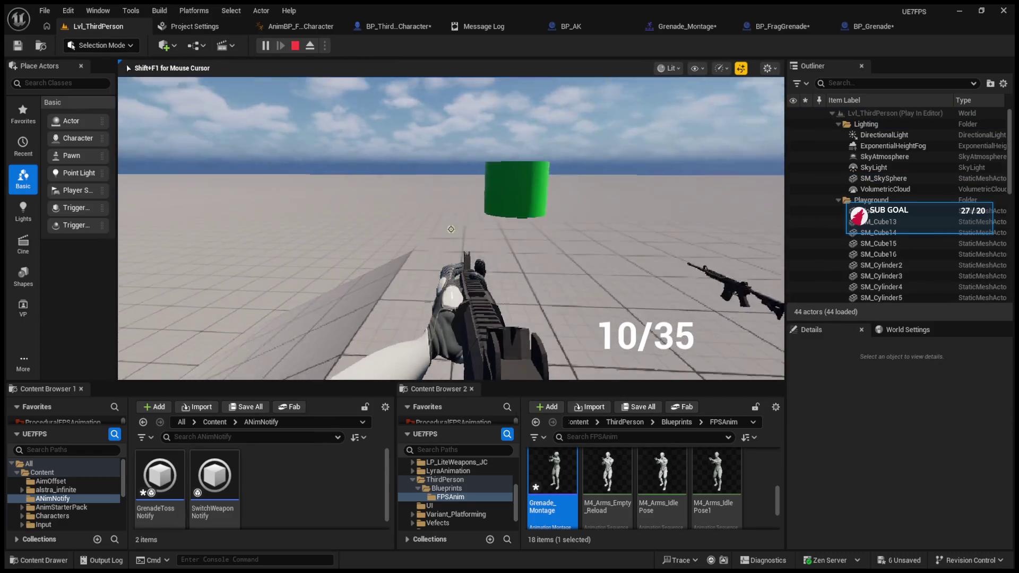
key(g)
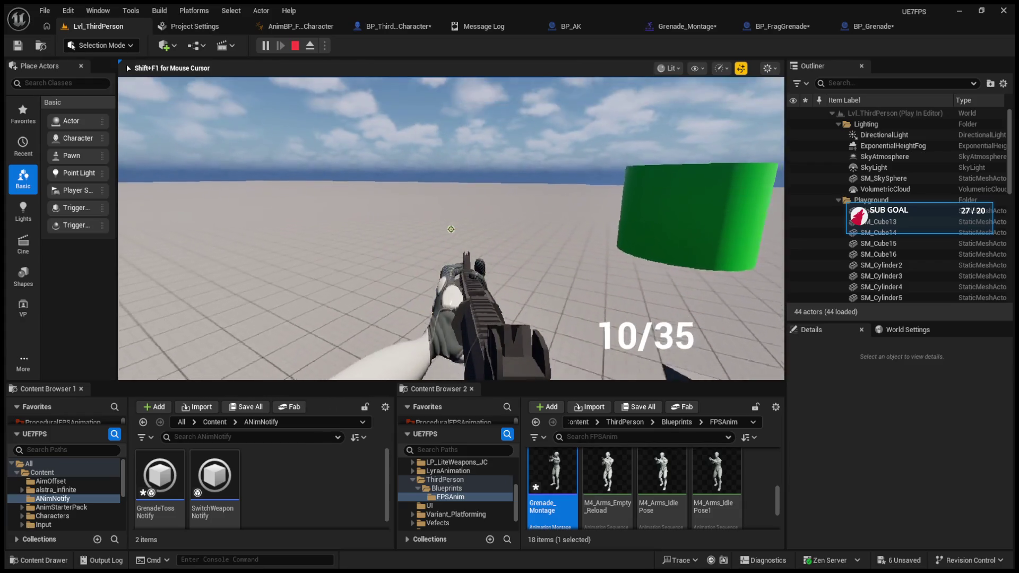
key(Escape)
Break the wire from Toss Grenade to Attach Actor To Actor in the character graph
click(860, 26)
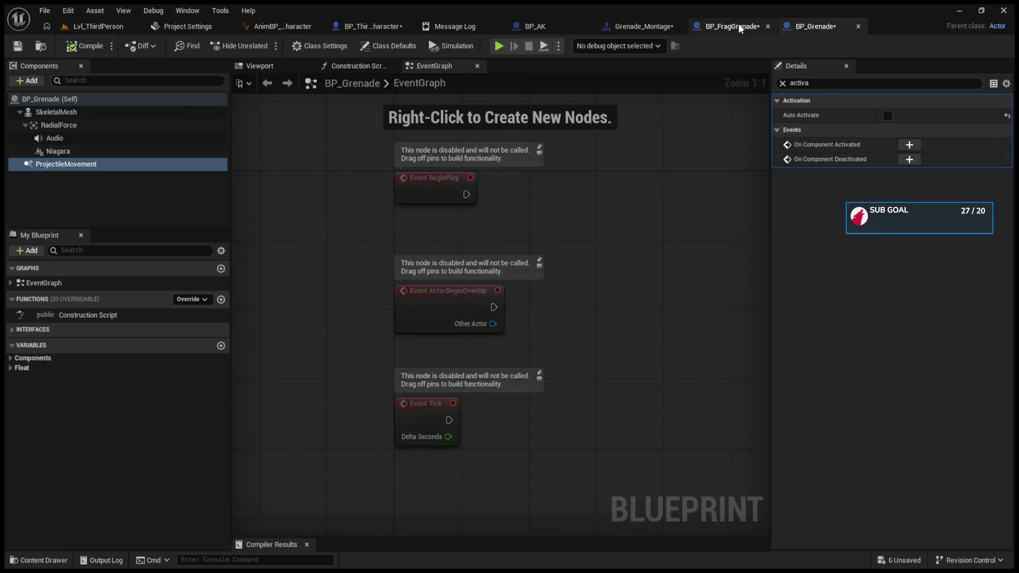
click(711, 26)
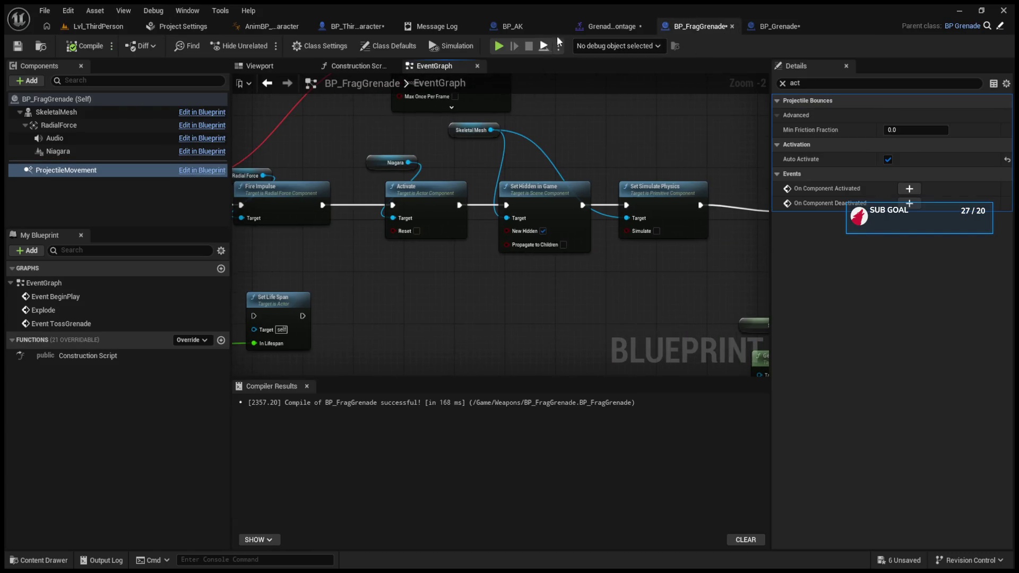
click(612, 26)
click(383, 28)
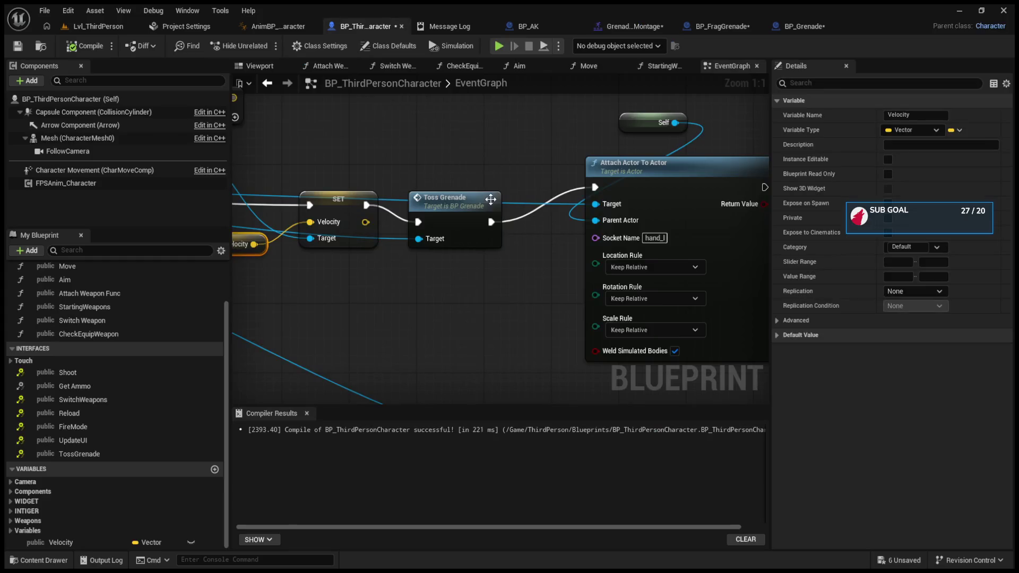
mouse_move(468, 229)
mouse_down()
mouse_move(555, 244)
mouse_move(373, 243)
mouse_move(631, 218)
mouse_up()
click(475, 182)
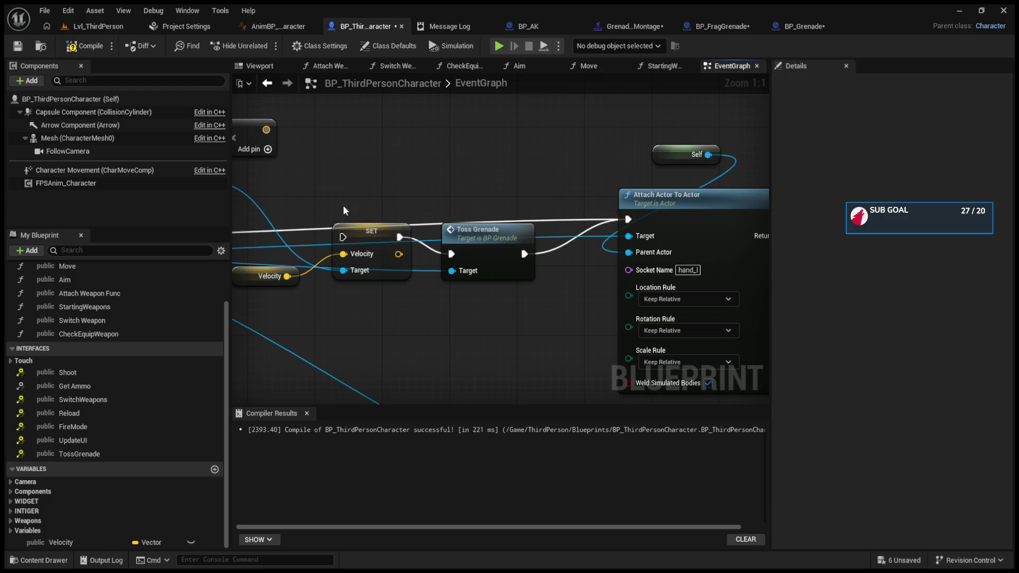
alt+click(524, 254)
Move Velocity, SET and Toss Grenade after Attach Actor To Actor and run SET from it
drag(337, 209, 416, 168)
drag(340, 165, 621, 248)
mouse_move(476, 192)
mouse_down()
mouse_move(753, 201)
mouse_move(638, 197)
mouse_up()
click(552, 183)
mouse_move(467, 179)
mouse_down()
mouse_move(526, 196)
mouse_move(584, 196)
mouse_up()
click(100, 26)
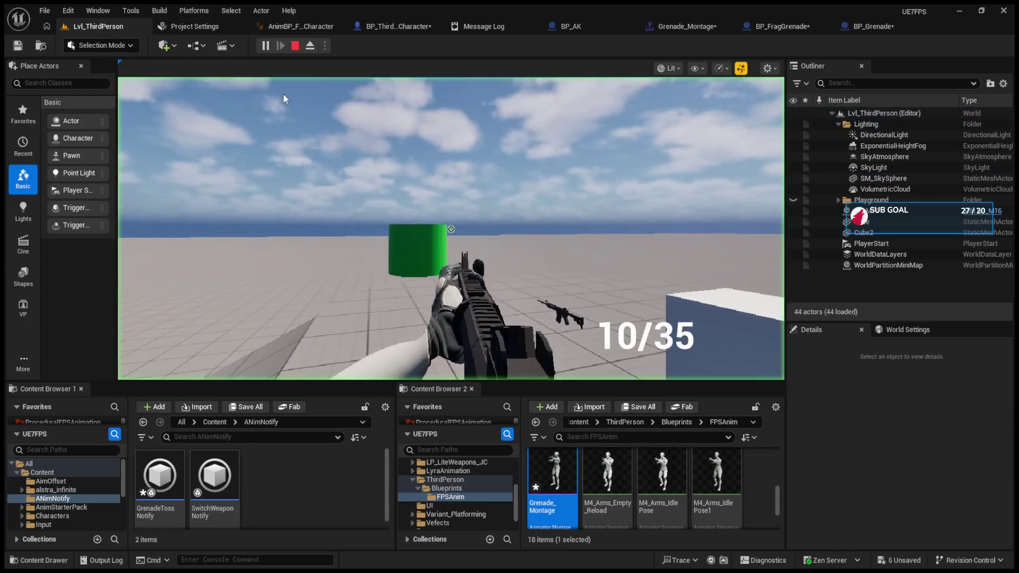
click(284, 99)
key(g)
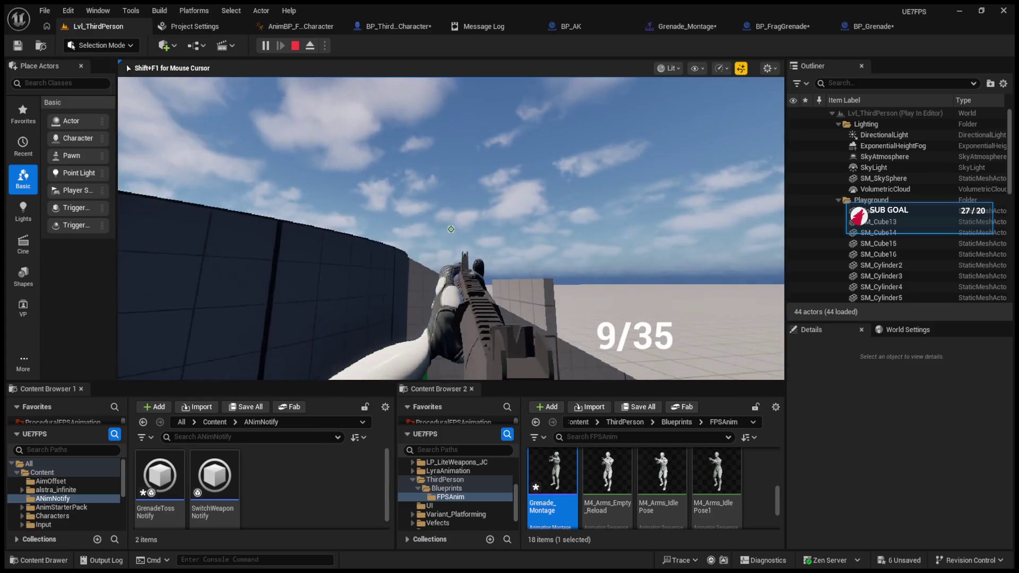
click(450, 229)
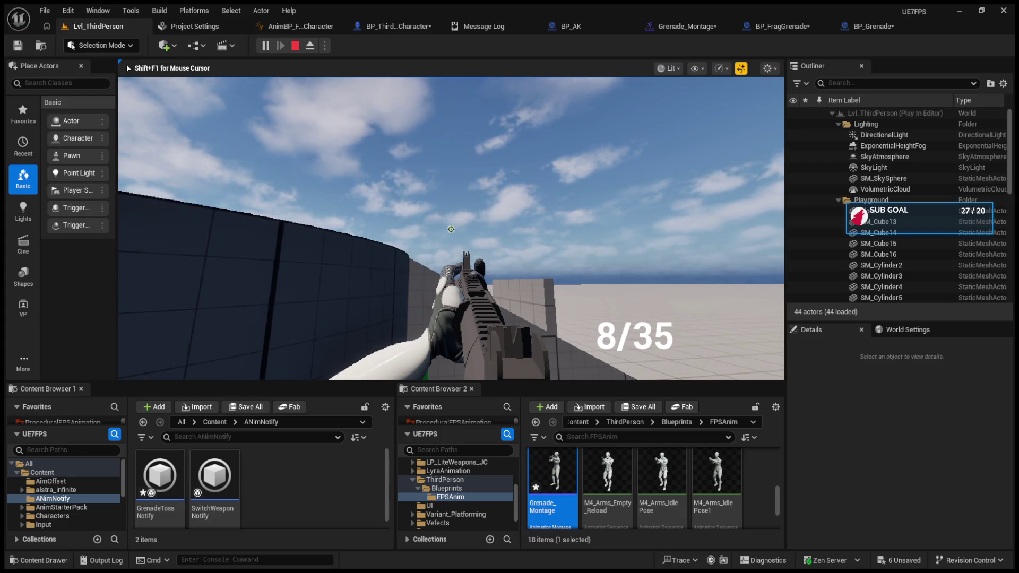
key(Escape)
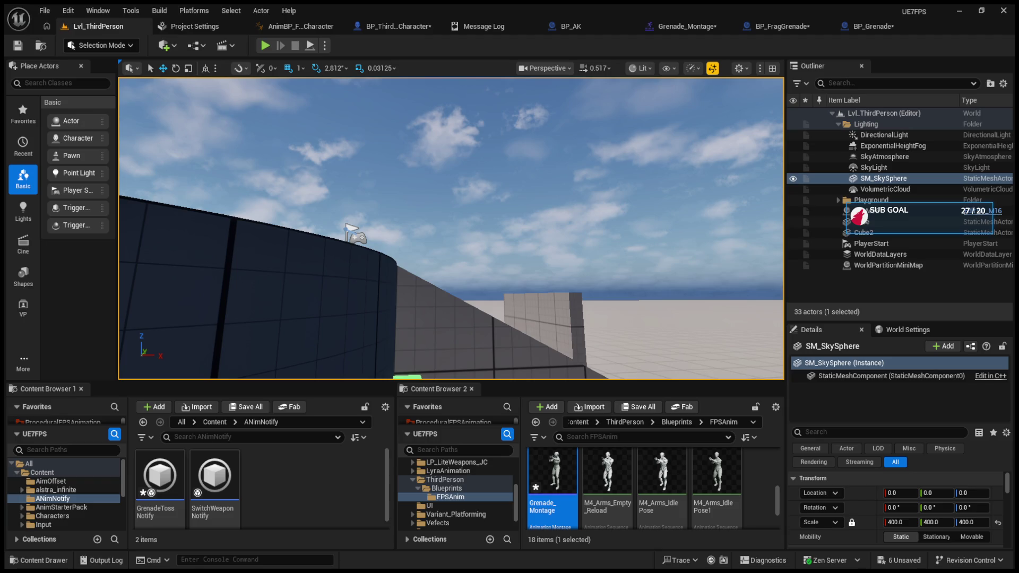
Review BP_AK and the character's SpawnActor, Play Montage, attach and toss nodes, then play-test the level
click(622, 27)
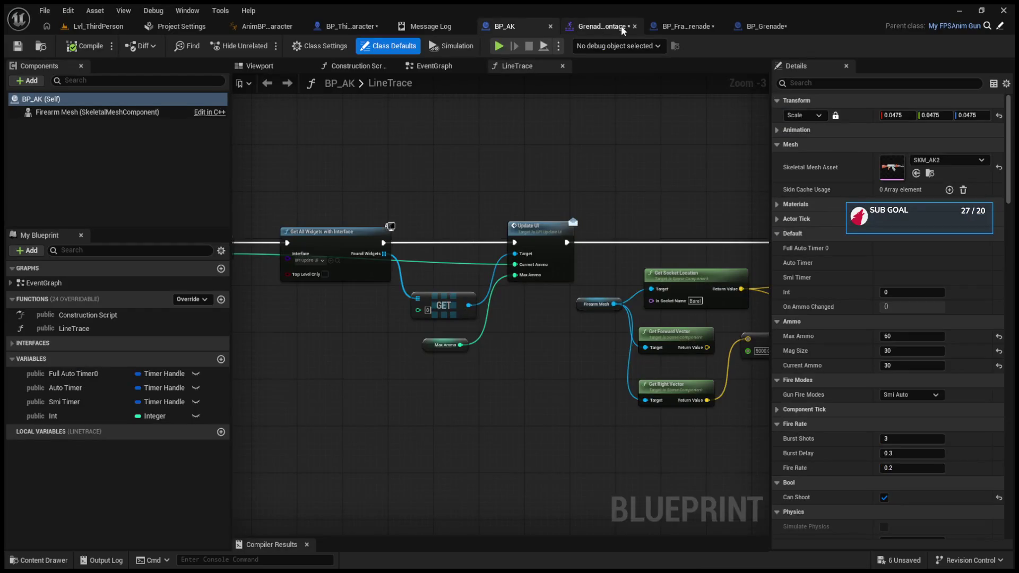
click(333, 27)
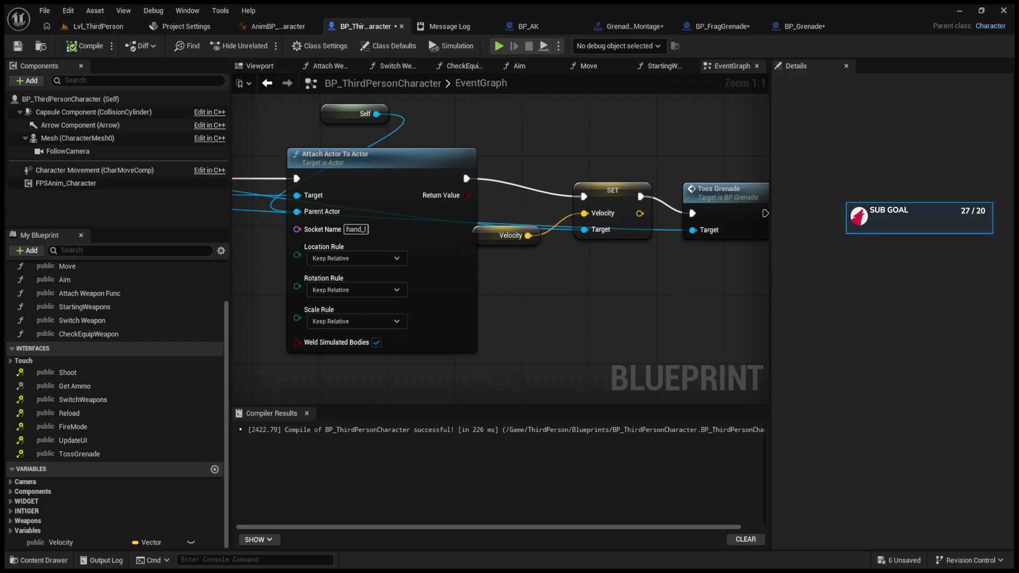
scroll(631, 244, down, 3)
mouse_move(531, 250)
mouse_down()
mouse_move(702, 250)
mouse_move(421, 253)
mouse_move(768, 263)
mouse_up()
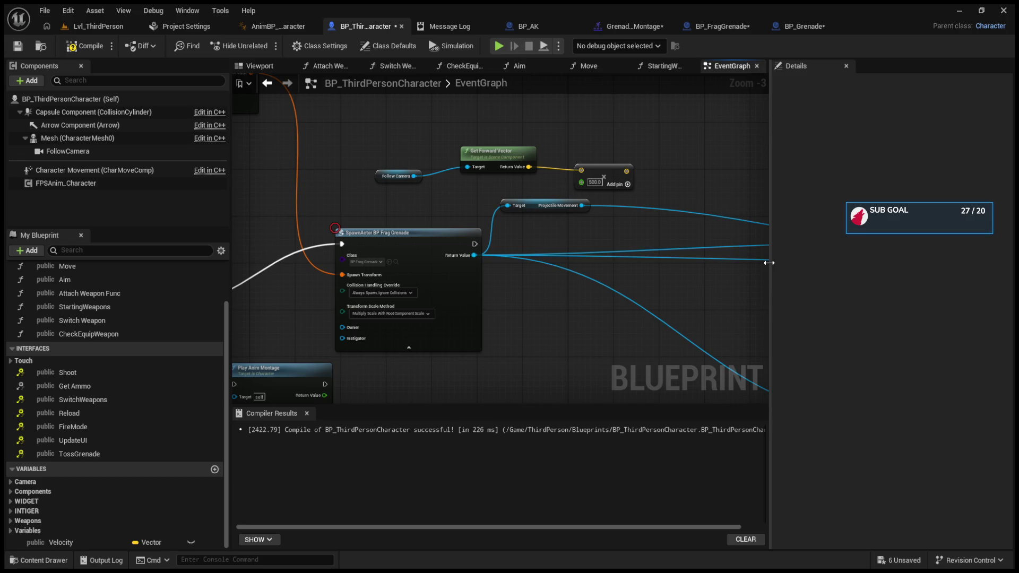
drag(478, 263, 751, 273)
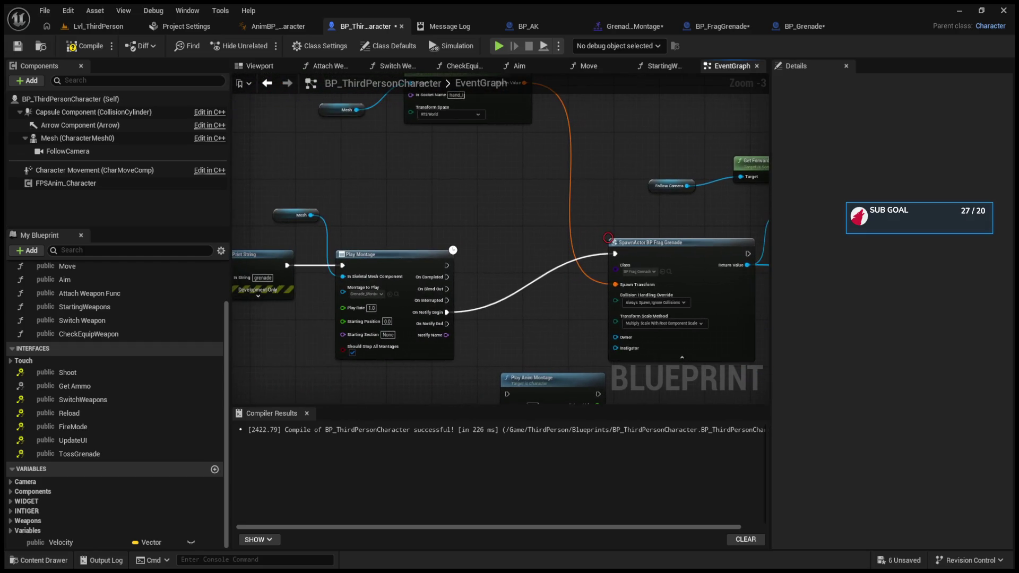
mouse_move(859, 276)
mouse_down()
mouse_move(552, 280)
mouse_move(740, 291)
mouse_move(896, 276)
mouse_move(330, 279)
mouse_move(529, 285)
mouse_move(433, 249)
mouse_move(989, 306)
mouse_move(643, 302)
mouse_up()
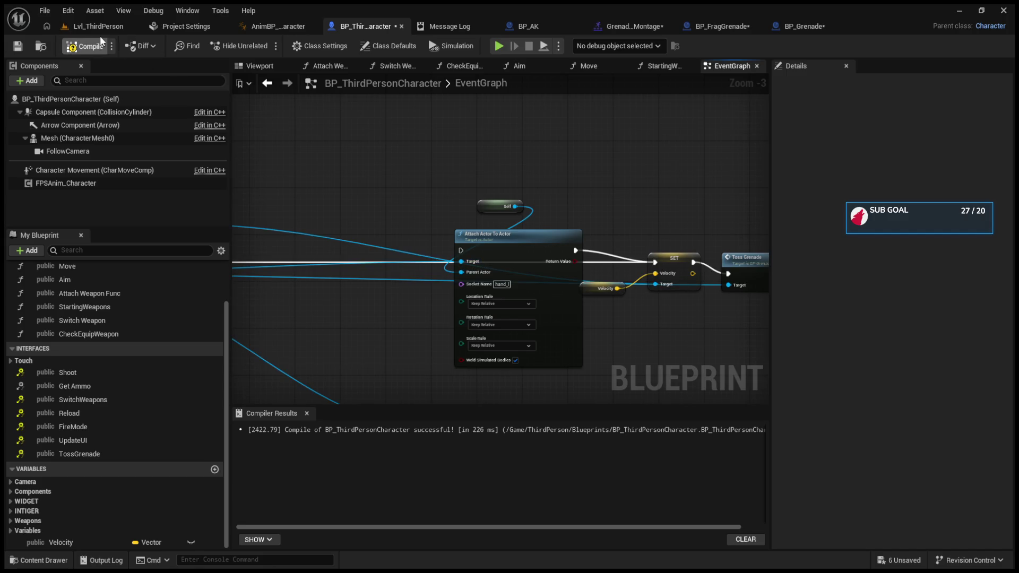
click(103, 30)
click(265, 45)
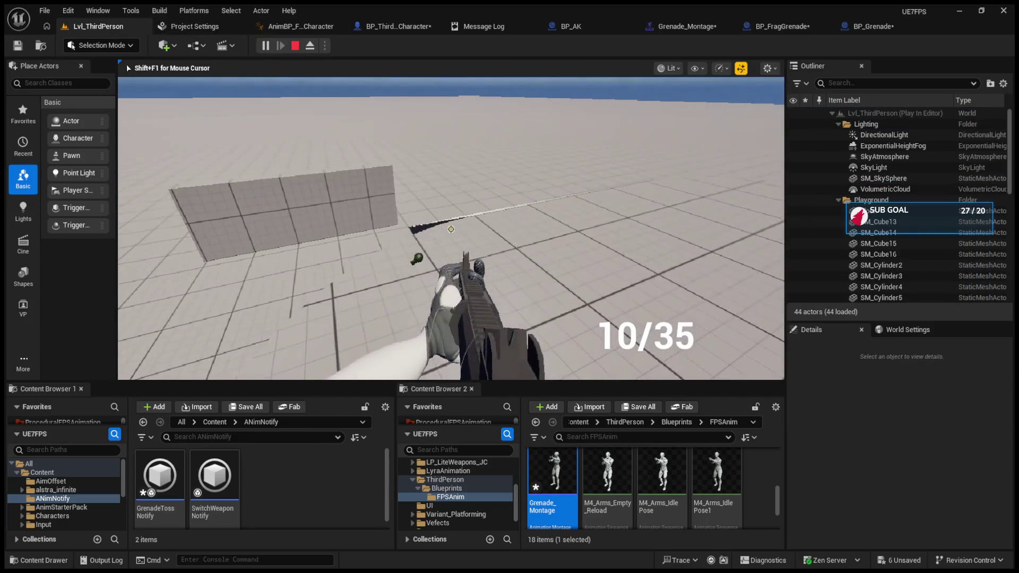
Stop the play test and bring up the character blueprint's event graph
key(Escape)
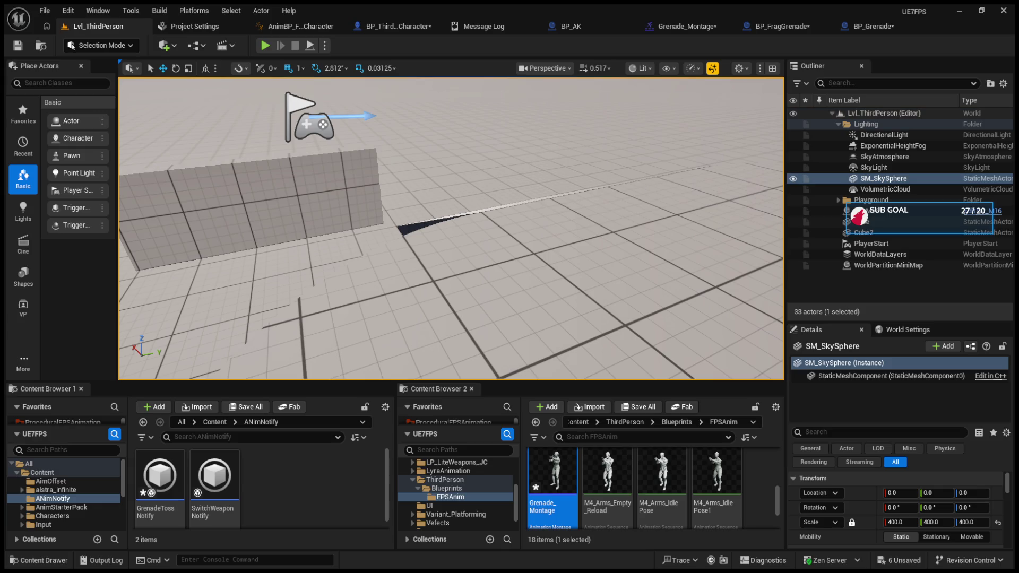
click(377, 27)
Move the Play Anim Montage node down-left, below Attach Actor To Actor in the character graph
mouse_move(392, 200)
mouse_down()
mouse_move(476, 206)
mouse_move(655, 186)
mouse_up()
scroll(529, 234, up, 3)
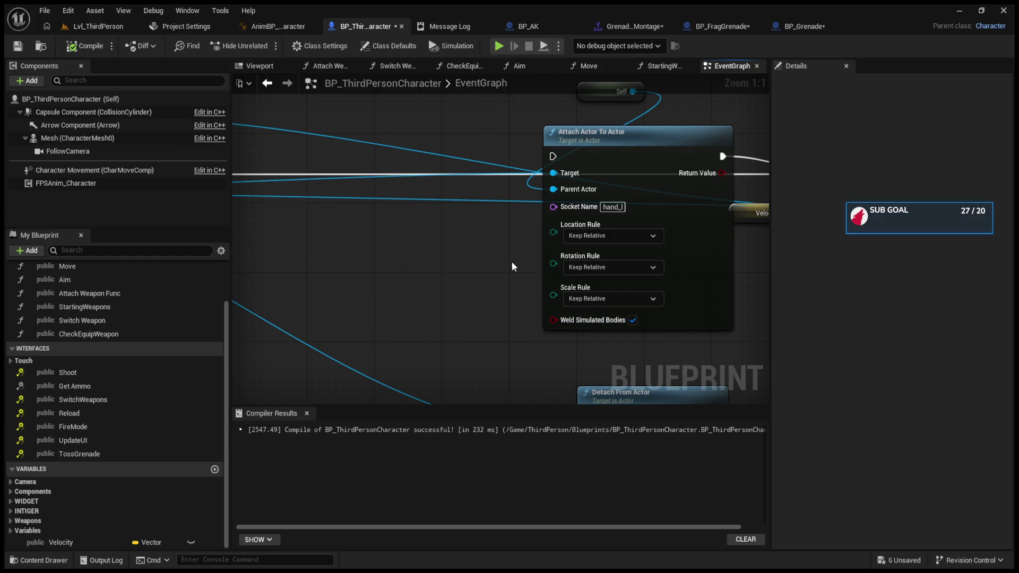
scroll(511, 262, down, 4)
scroll(553, 266, up, 3)
drag(428, 318, 387, 328)
scroll(454, 290, up, 1)
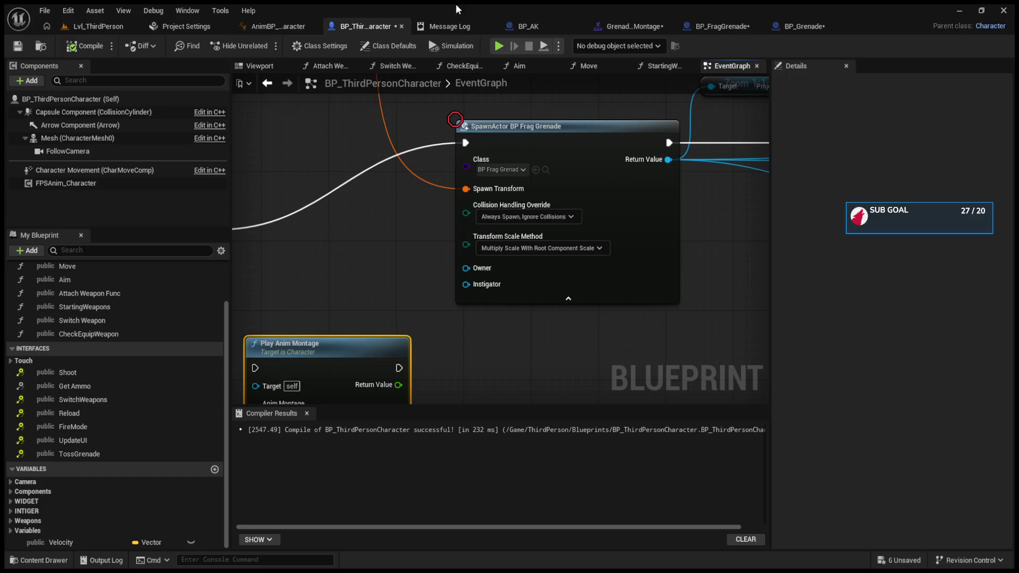
click(518, 27)
In BP_FragGrenade, move Event TossGrenade left and delete the Event BeginPlay node
click(679, 26)
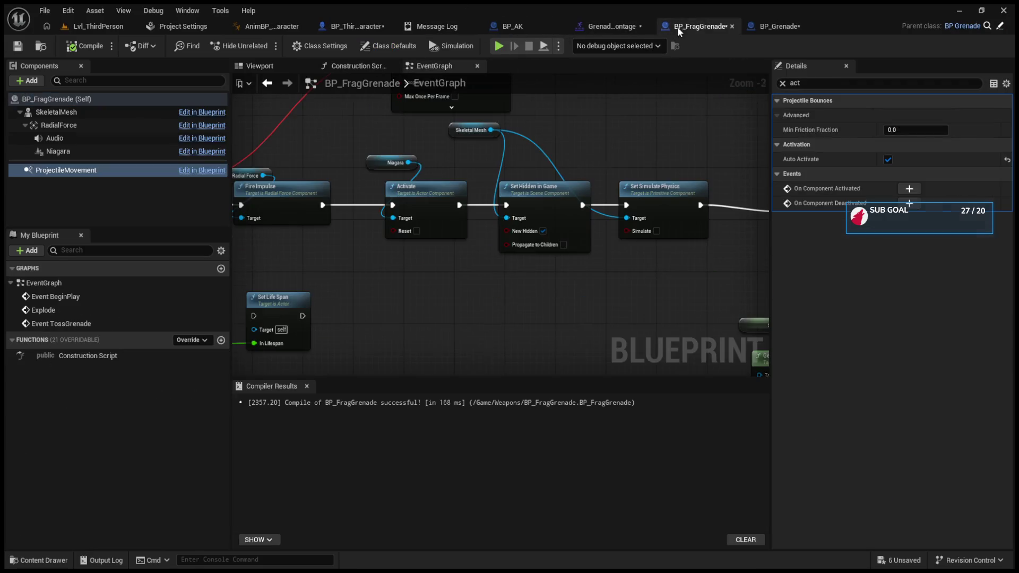
drag(467, 213, 293, 217)
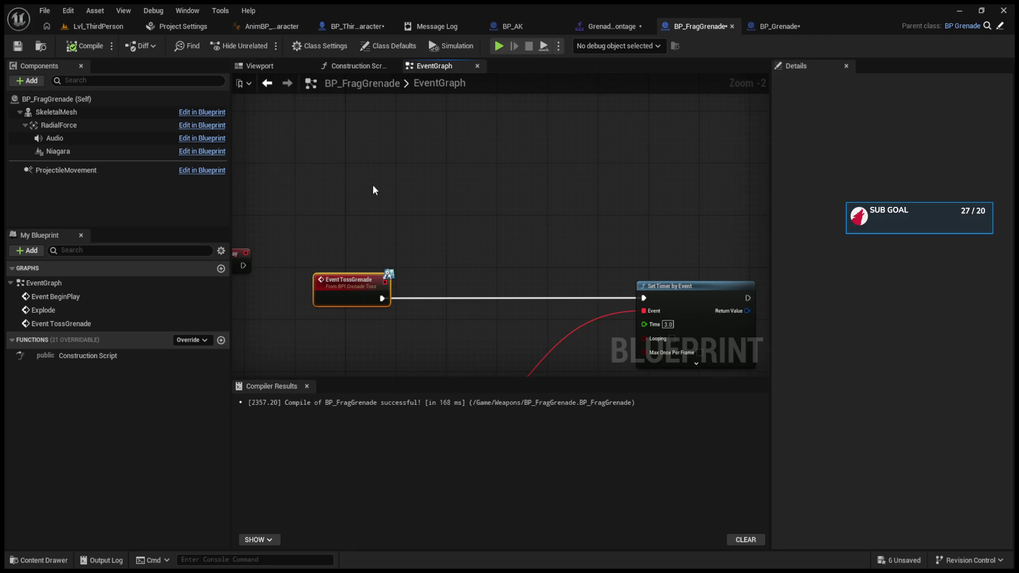
drag(474, 228, 616, 196)
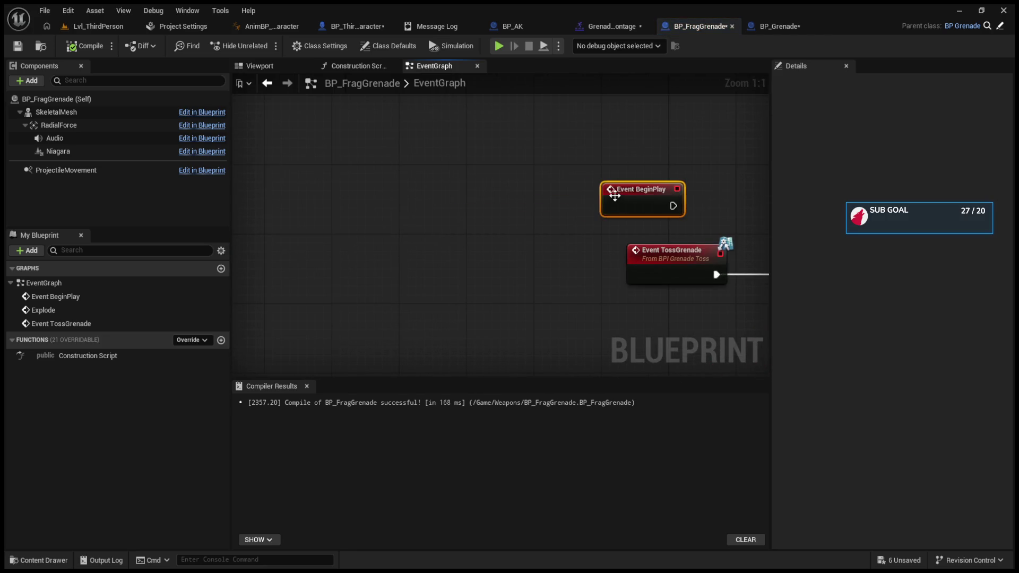
key(Delete)
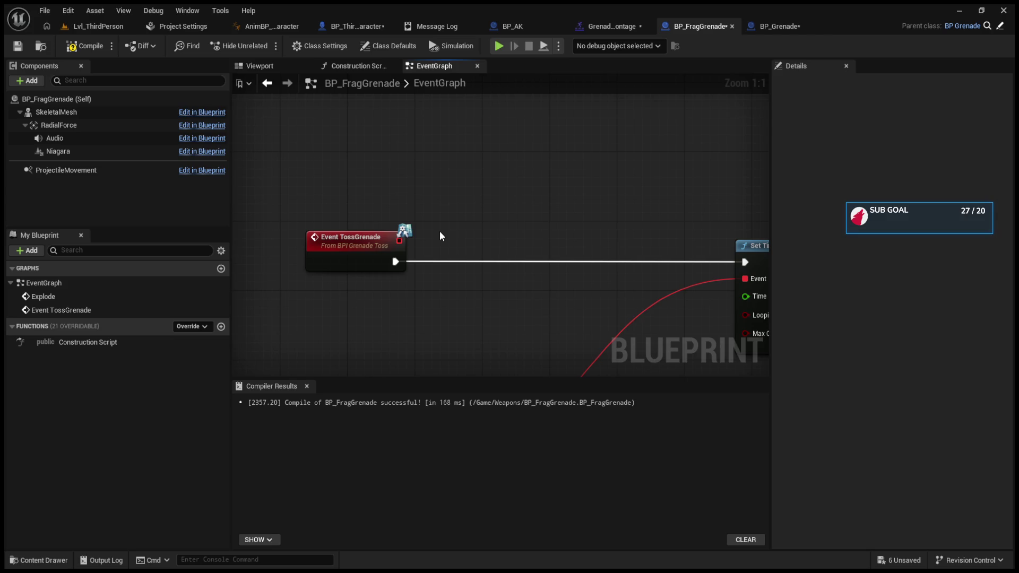
Paste Skeletal Mesh and Ignore Actor when Moving, wired between the toss event and the timer
key(ctrl+v)
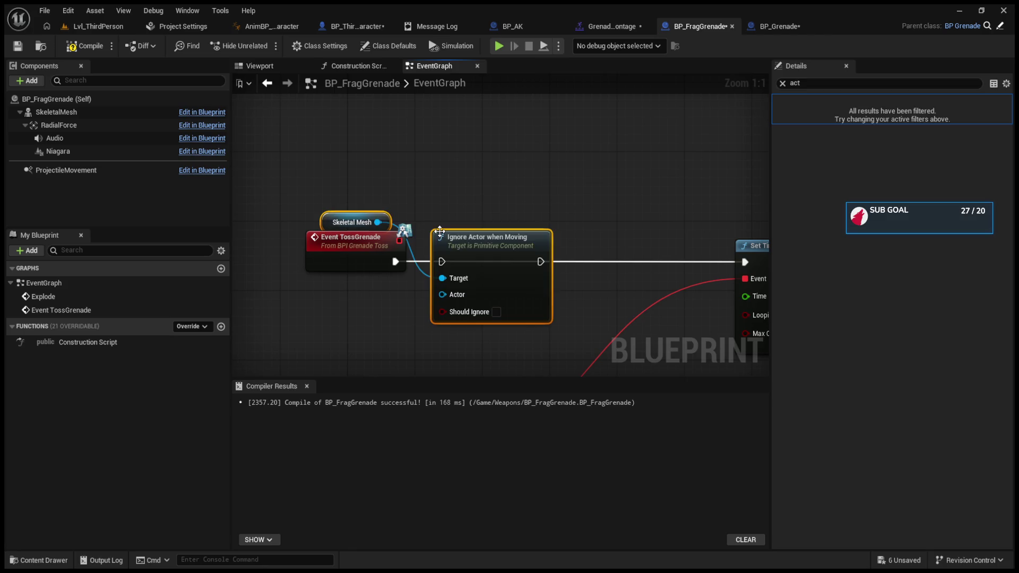
drag(439, 234, 481, 218)
drag(395, 261, 484, 244)
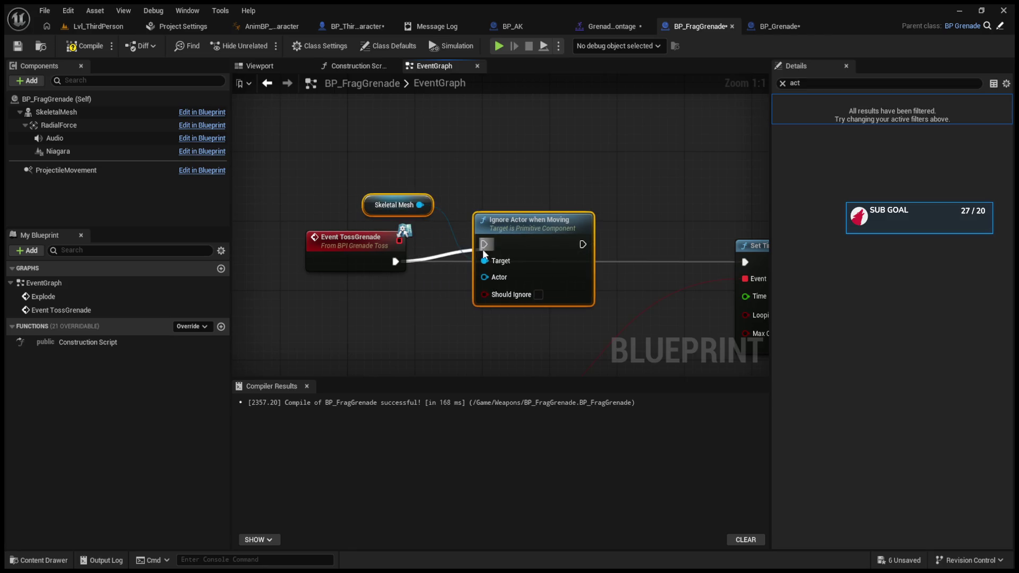
drag(583, 244, 746, 262)
click(380, 325)
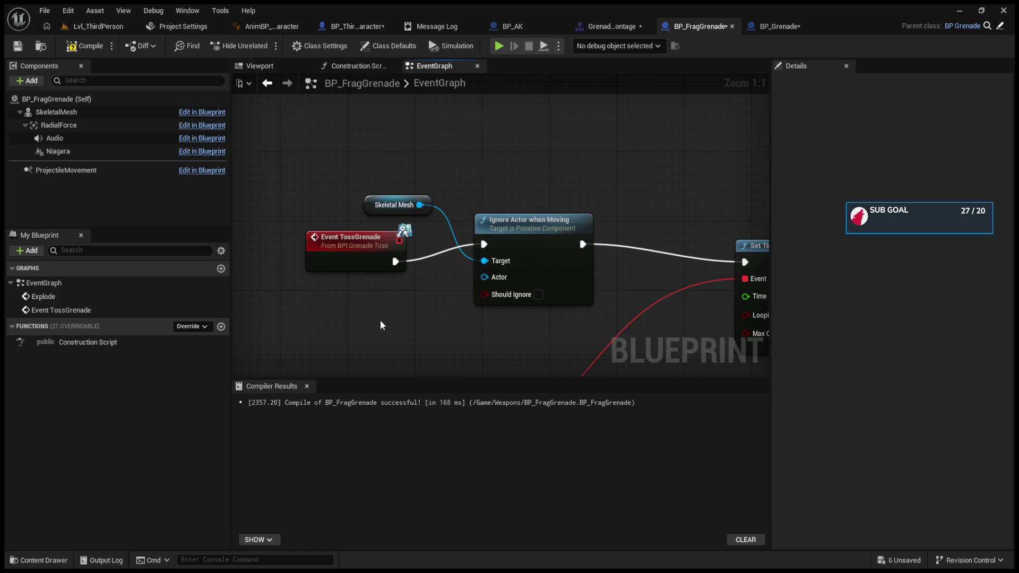
Feed Get Player Controller into the Actor input, compile, and tick Should Ignore
key(ctrl+v)
mouse_move(466, 325)
mouse_down()
mouse_move(365, 324)
mouse_move(485, 277)
mouse_up()
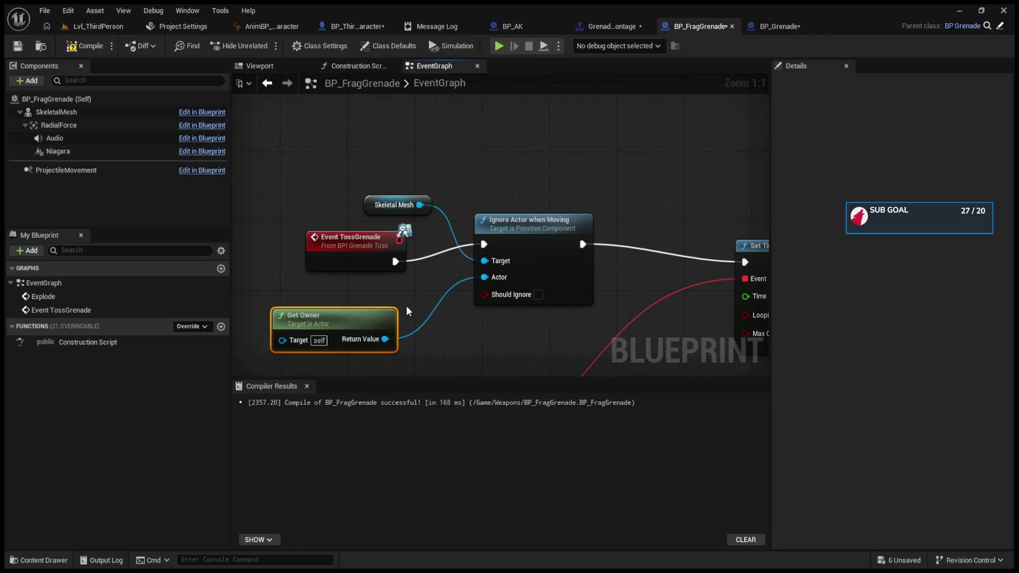
key(Delete)
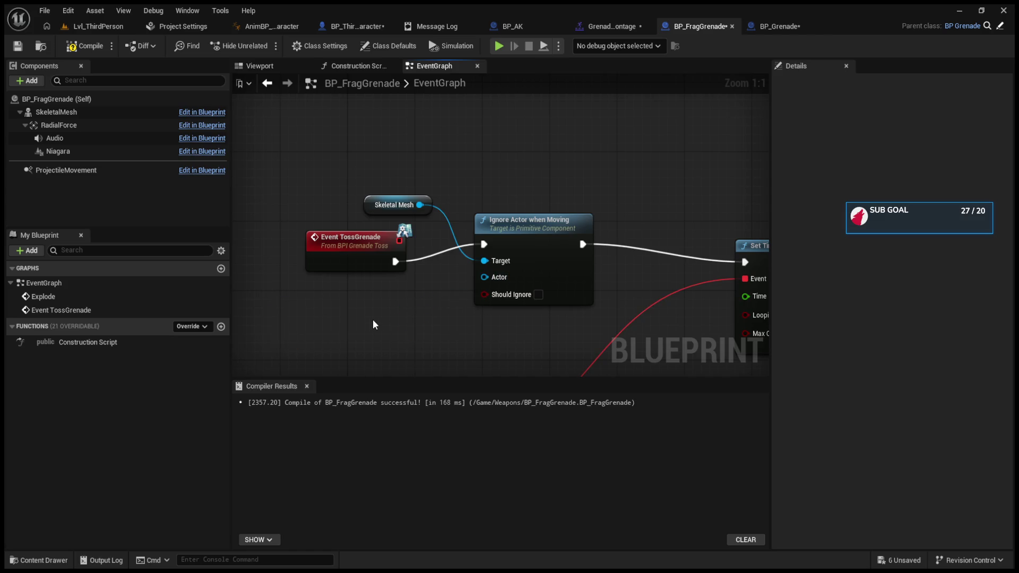
key(ctrl+v)
drag(413, 330, 484, 277)
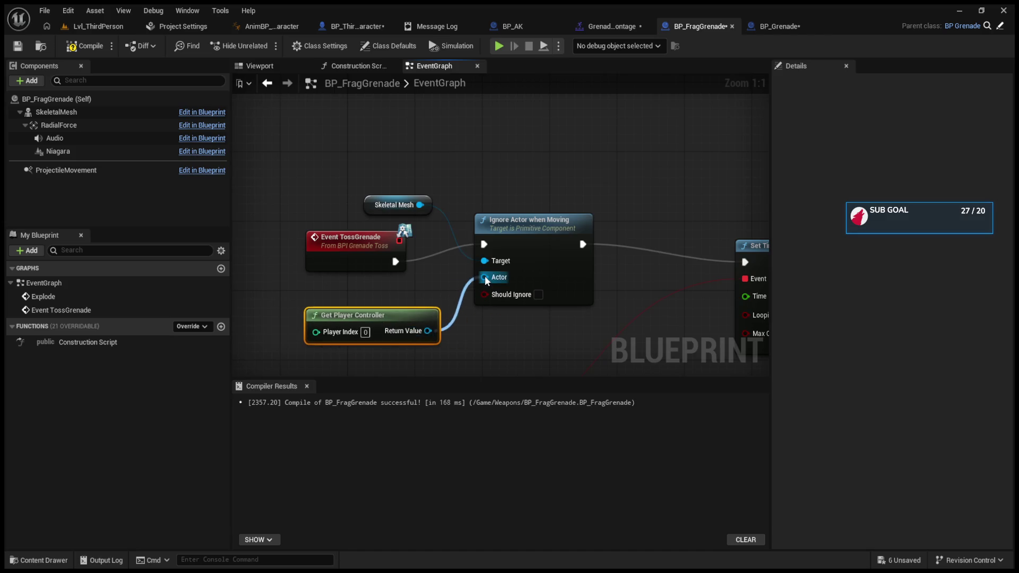
click(96, 48)
click(538, 294)
click(124, 27)
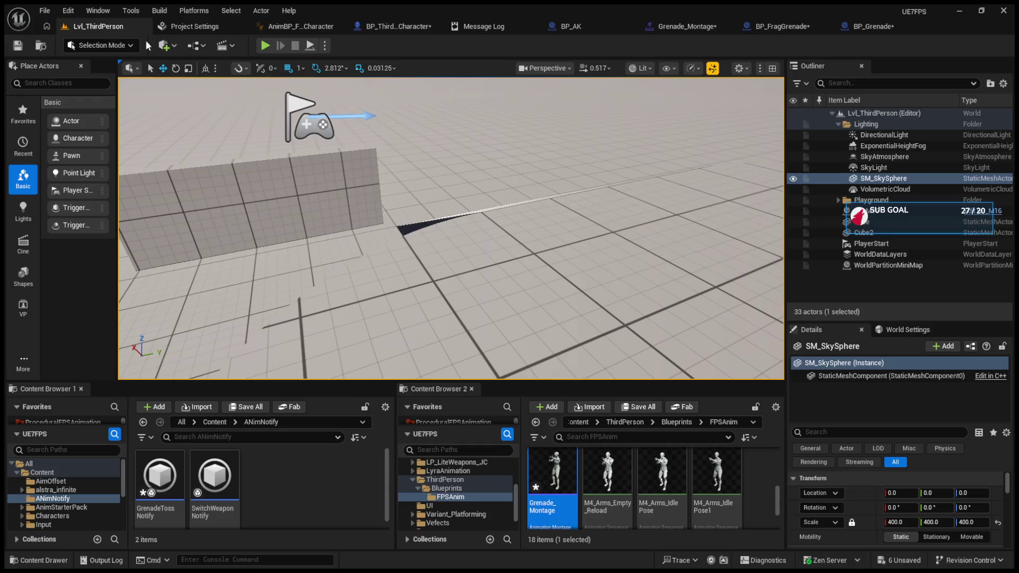
Play-test by throwing two grenades, then stop and return to the BP_FragGrenade graph
click(262, 47)
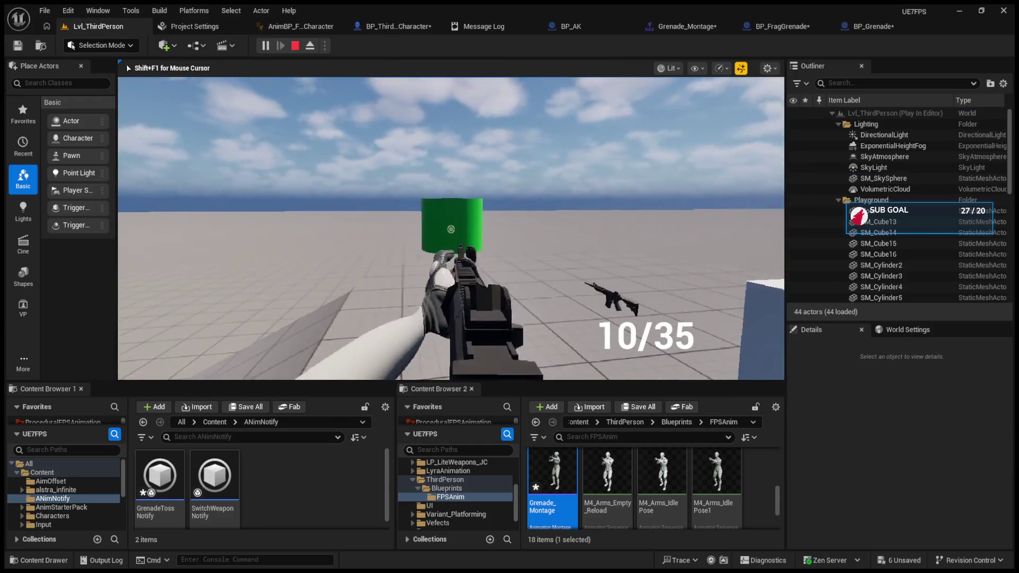
key(g)
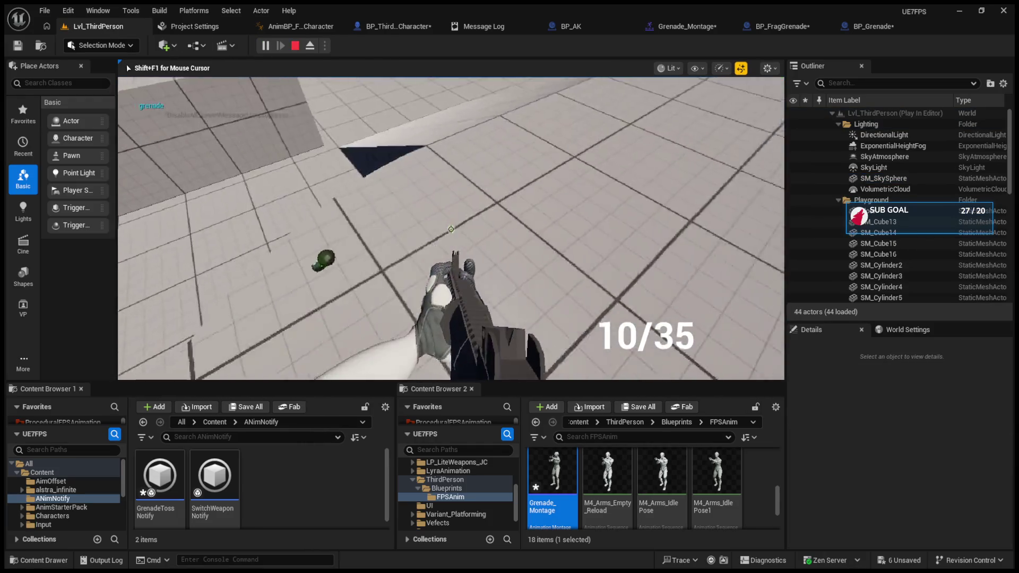
key(g)
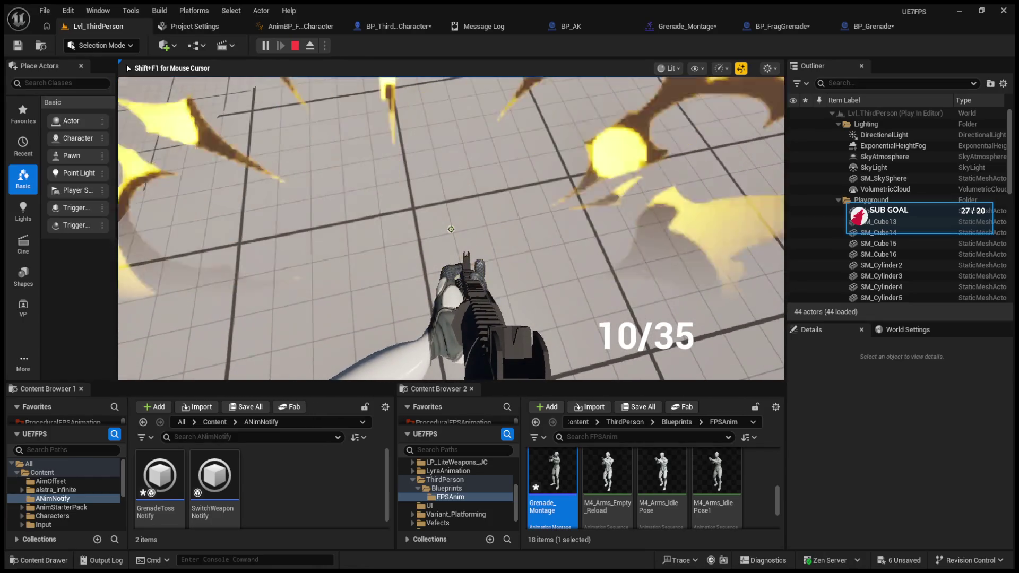
key(Escape)
click(759, 29)
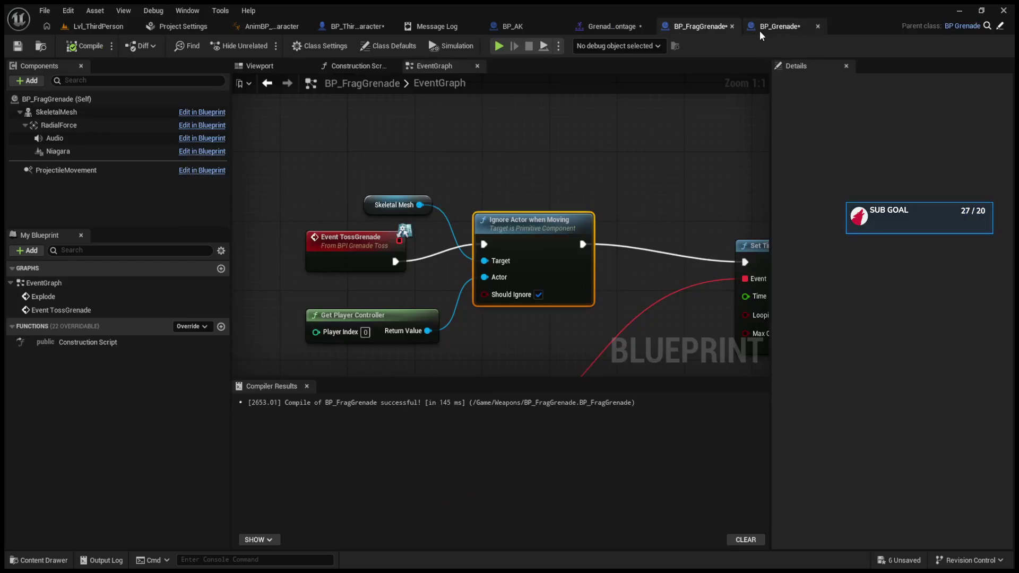
Disconnect Event TossGrenade from Ignore Actor when Moving and add an Event BeginPlay node
alt+click(396, 262)
drag(376, 206, 436, 206)
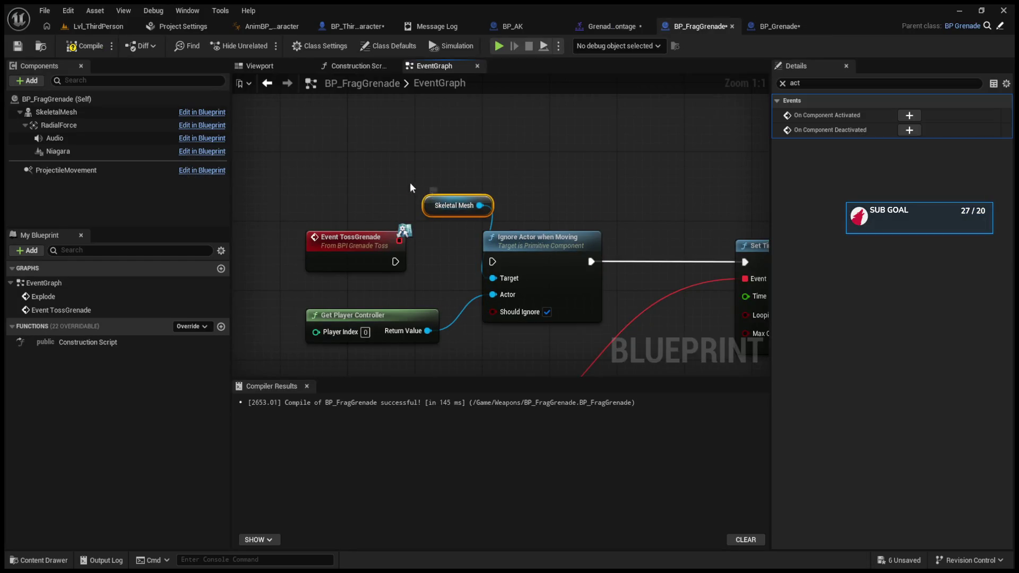
click(425, 207)
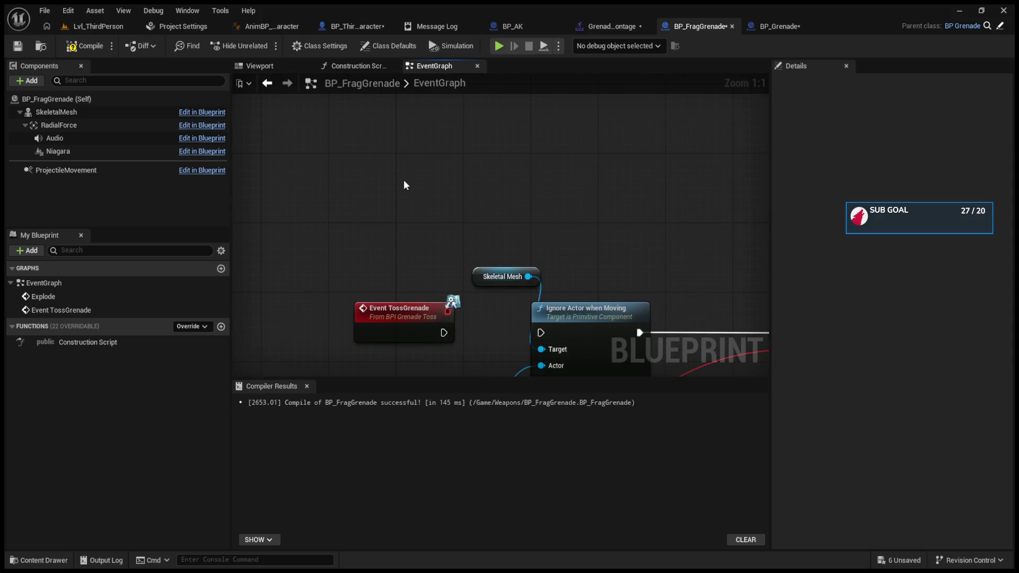
click(403, 183)
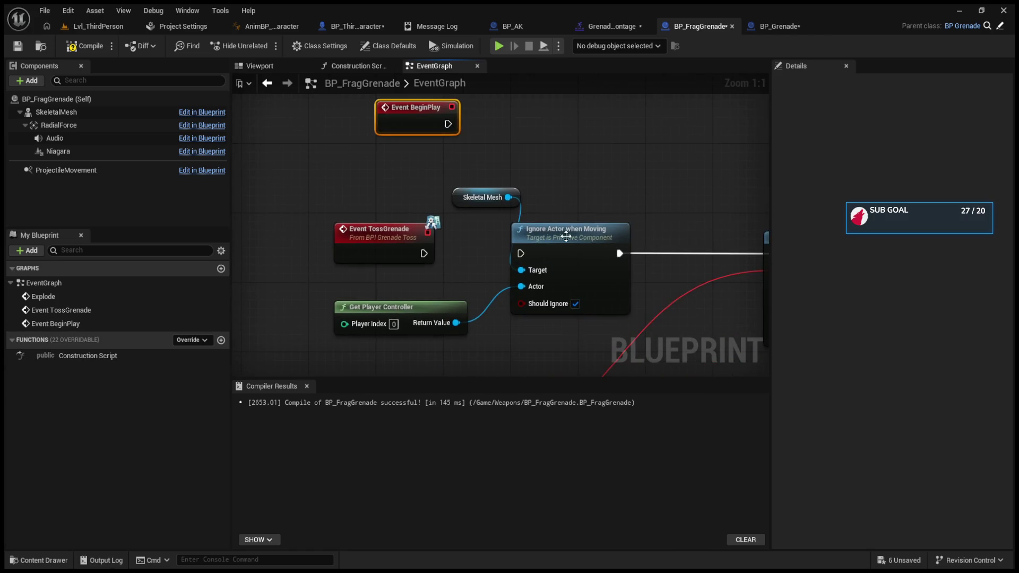
drag(520, 253, 423, 253)
Move the Skeletal Mesh, Ignore Actor and Get Player Controller nodes beside BeginPlay, then play-test
drag(443, 198, 565, 304)
ctrl+click(419, 312)
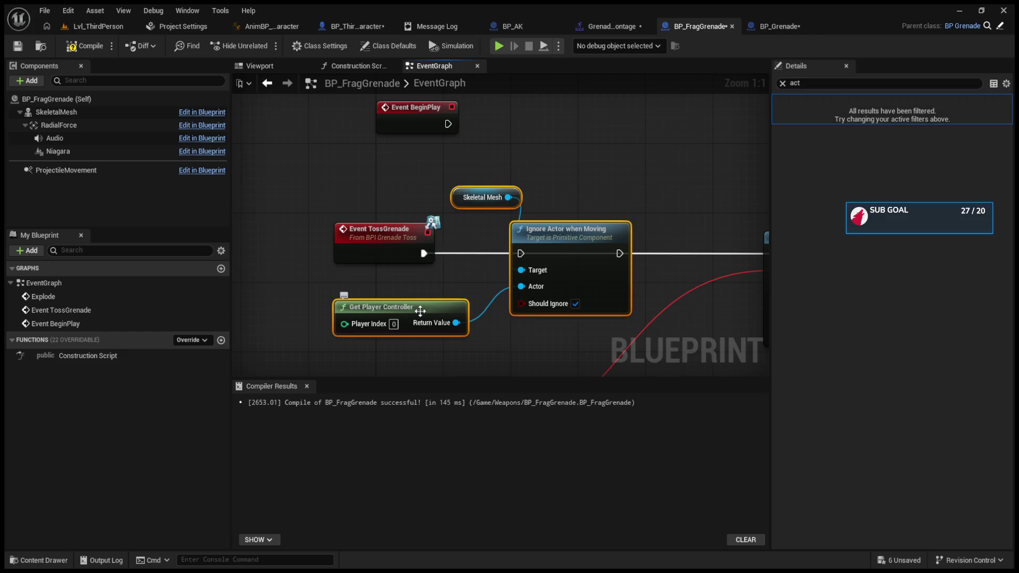
mouse_move(420, 311)
mouse_down()
mouse_move(473, 251)
mouse_move(509, 295)
mouse_move(499, 261)
mouse_up()
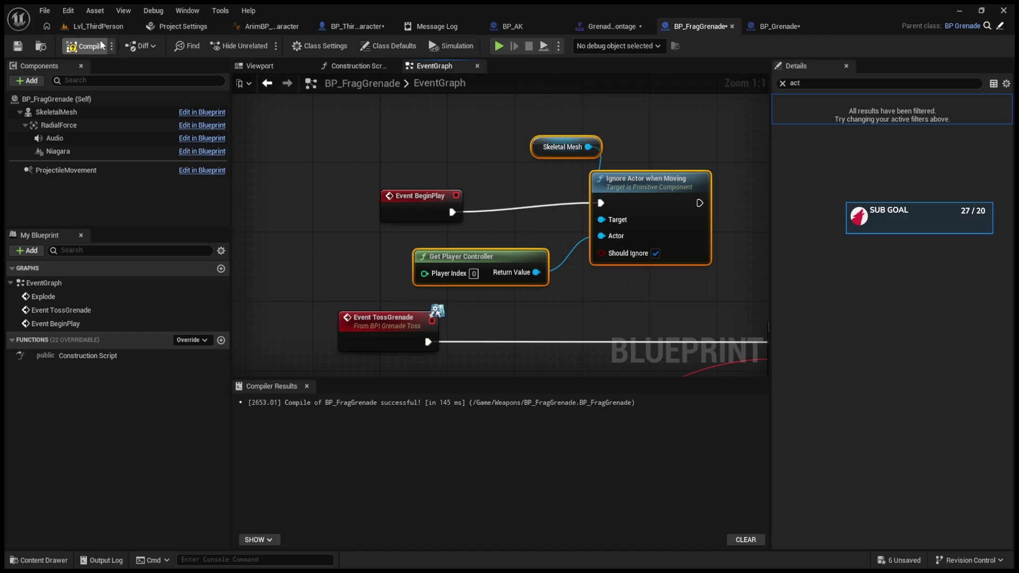
click(98, 26)
click(265, 45)
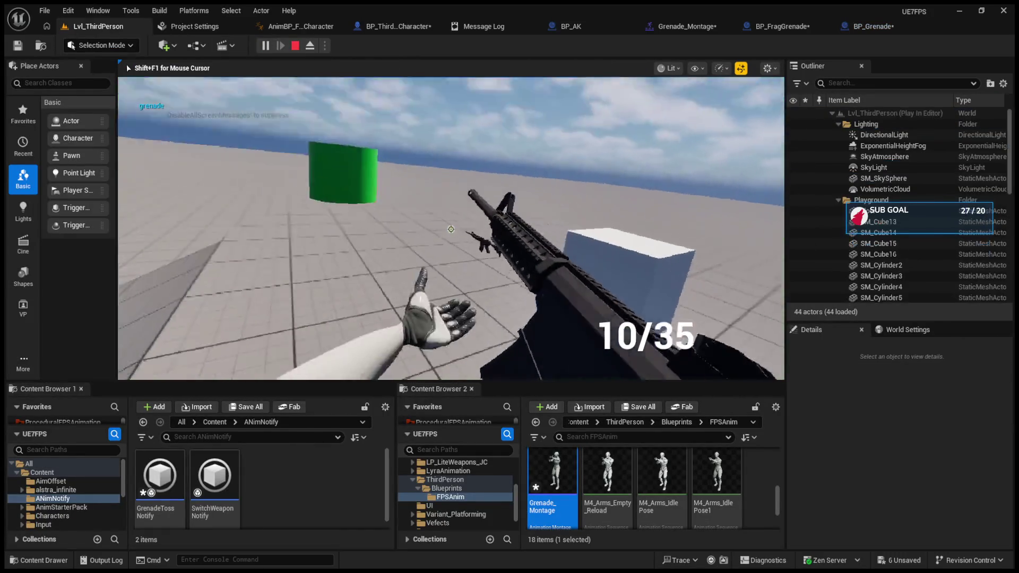
Stop the play test and pan the character graph to the forward vector and projectile nodes
key(Escape)
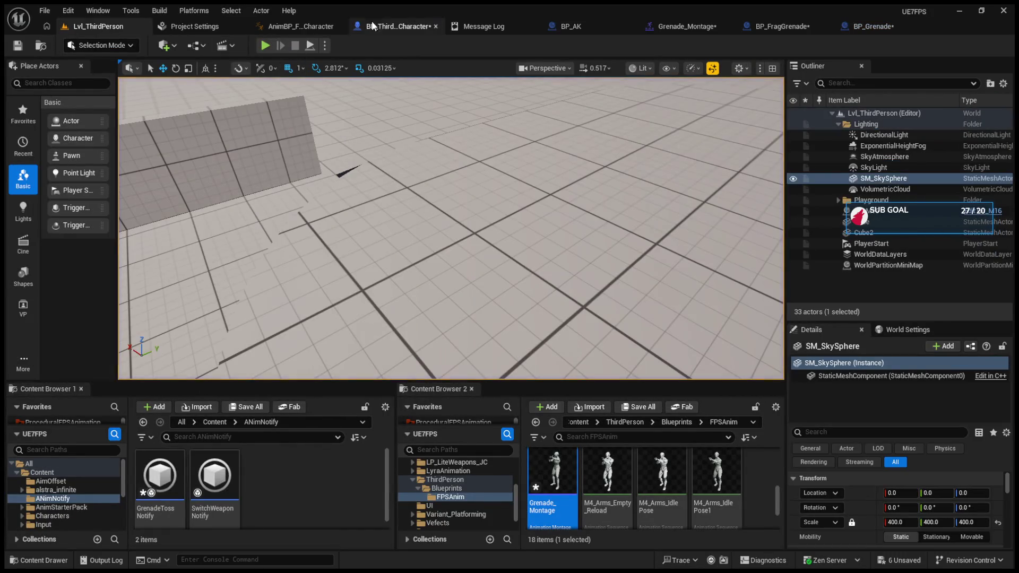
click(395, 26)
mouse_move(759, 114)
mouse_down()
mouse_move(511, 188)
mouse_move(511, 218)
mouse_move(464, 207)
mouse_move(683, 216)
mouse_move(665, 175)
mouse_up()
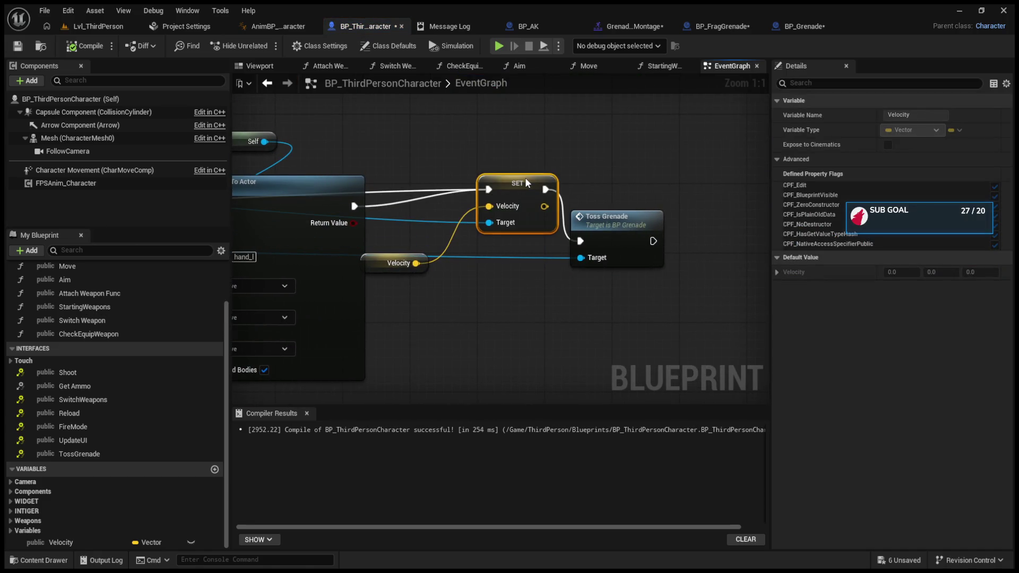
Delete the Attach Actor To Actor node from the grenade logic
drag(525, 182, 645, 194)
mouse_move(552, 186)
mouse_down()
mouse_move(500, 237)
mouse_move(516, 246)
mouse_up()
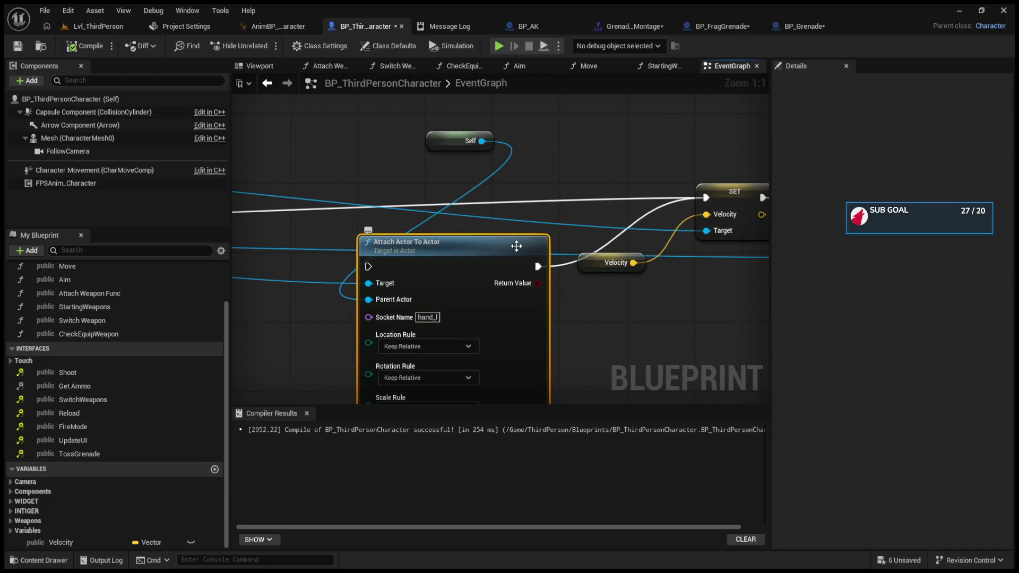
key(Delete)
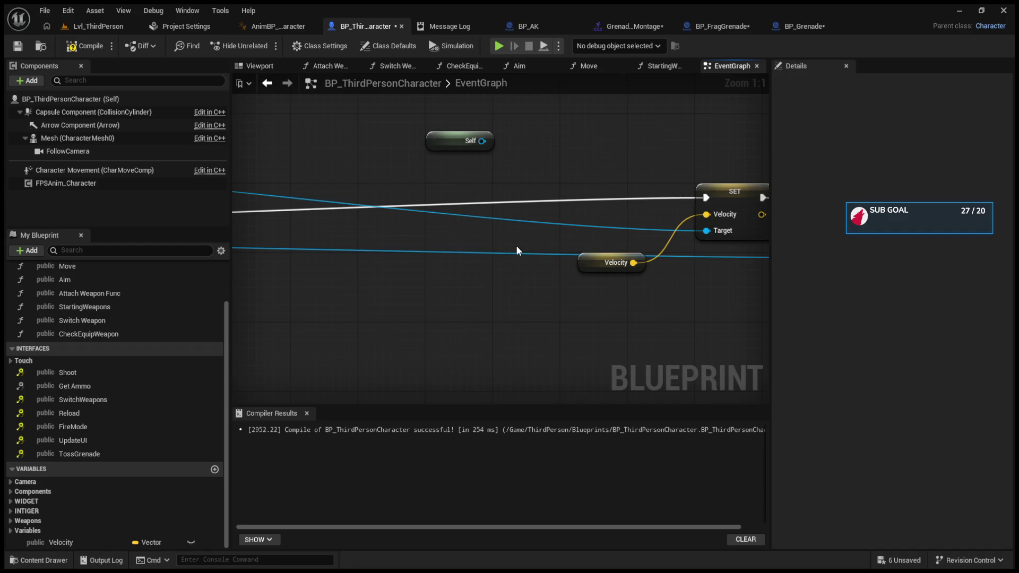
Move the SET, Velocity and Toss Grenade nodes left next to the SpawnActor node
scroll(515, 245, down, 7)
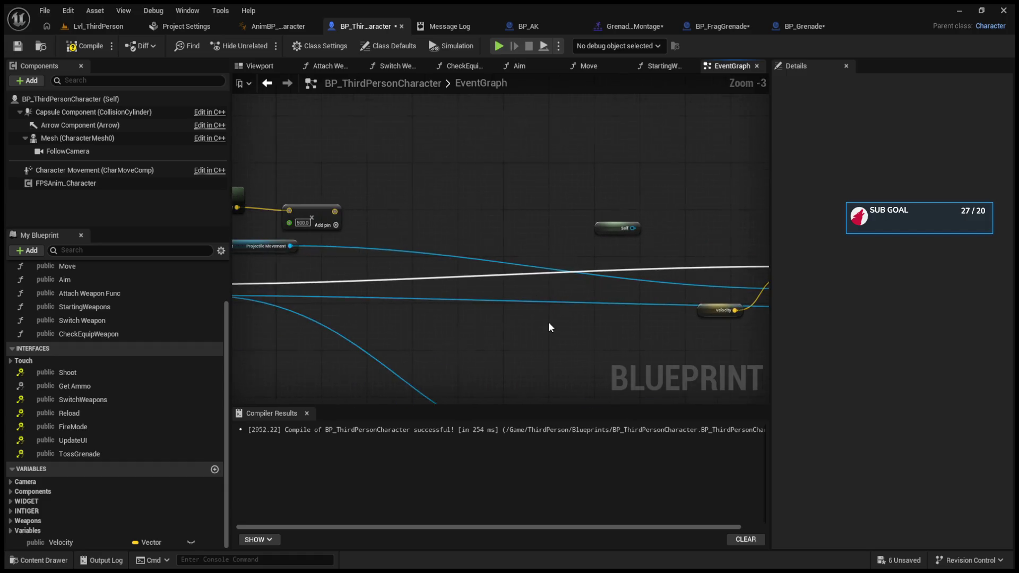
scroll(485, 311, up, 4)
mouse_move(513, 243)
mouse_down()
mouse_move(657, 354)
mouse_move(680, 387)
mouse_up()
mouse_move(651, 310)
mouse_down()
mouse_move(366, 310)
mouse_move(657, 313)
mouse_move(498, 335)
mouse_move(442, 325)
mouse_move(446, 313)
mouse_up()
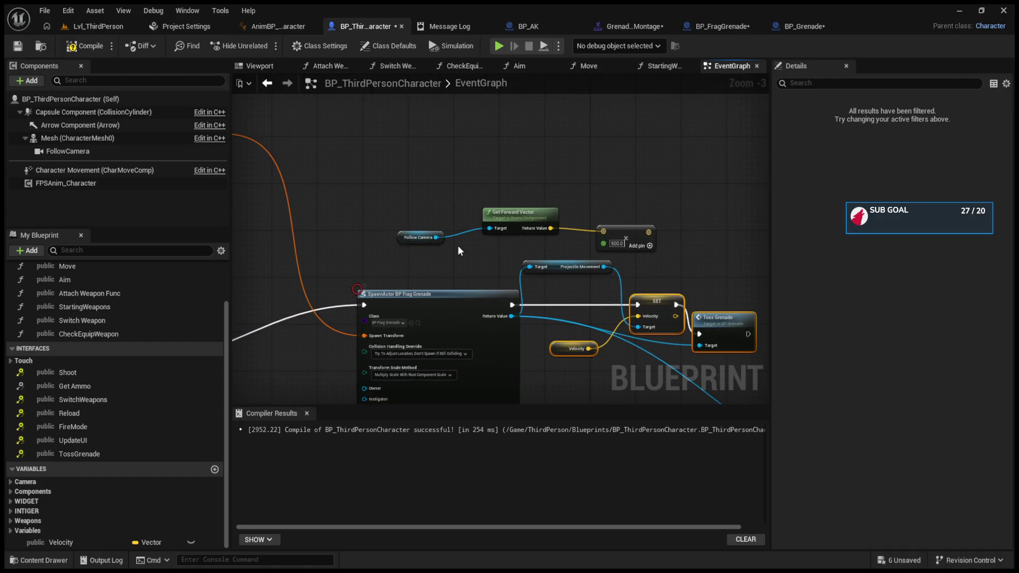
drag(457, 245, 455, 218)
Delete the Detach From Actor node from the grenade logic
scroll(454, 212, down, 1)
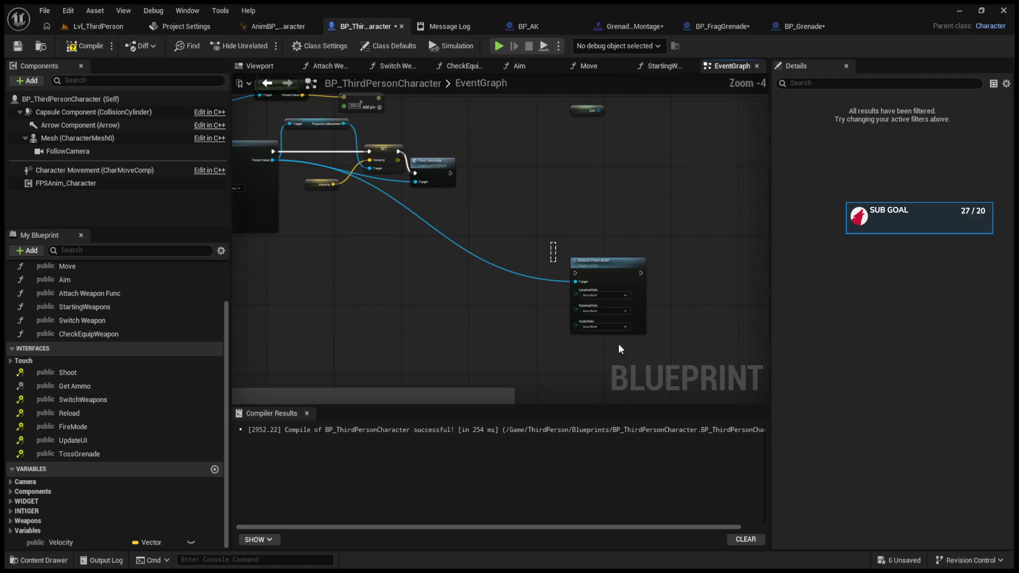
click(587, 311)
key(Delete)
drag(406, 260, 588, 275)
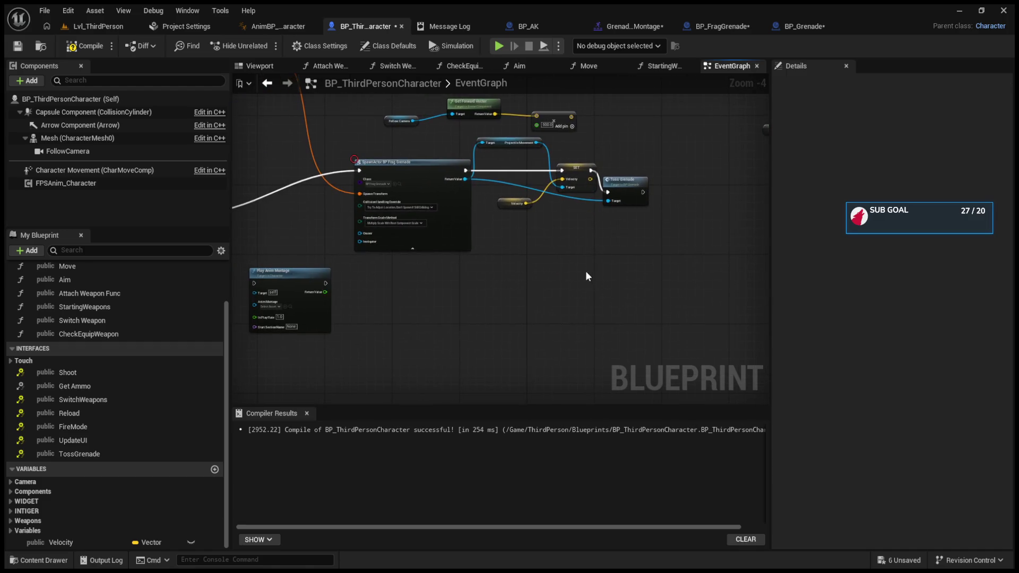
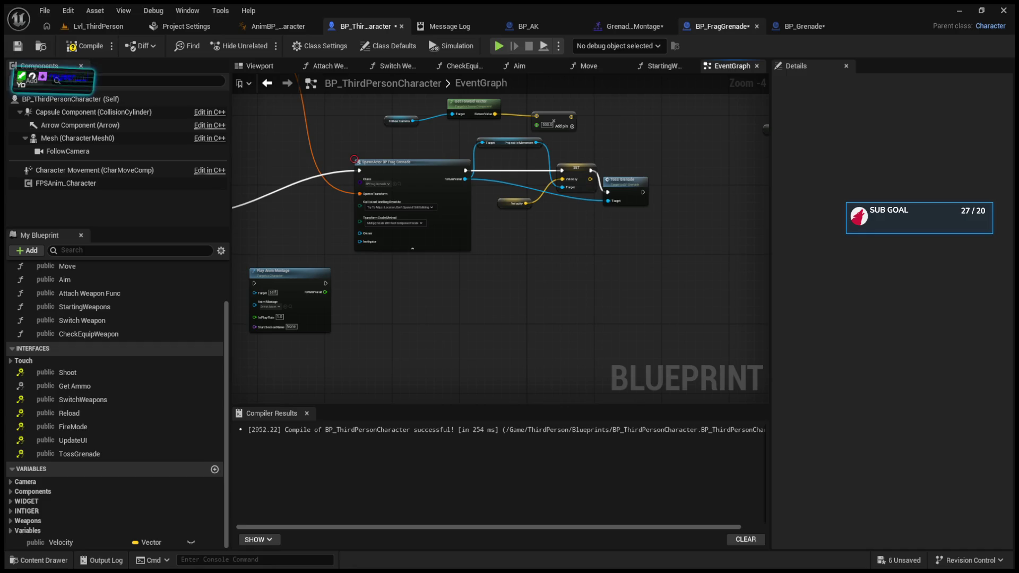
Show the blueprint viewport with FollowCamera selected, then briefly adjust the Lvl_ThirdPerson level view
click(260, 66)
click(382, 138)
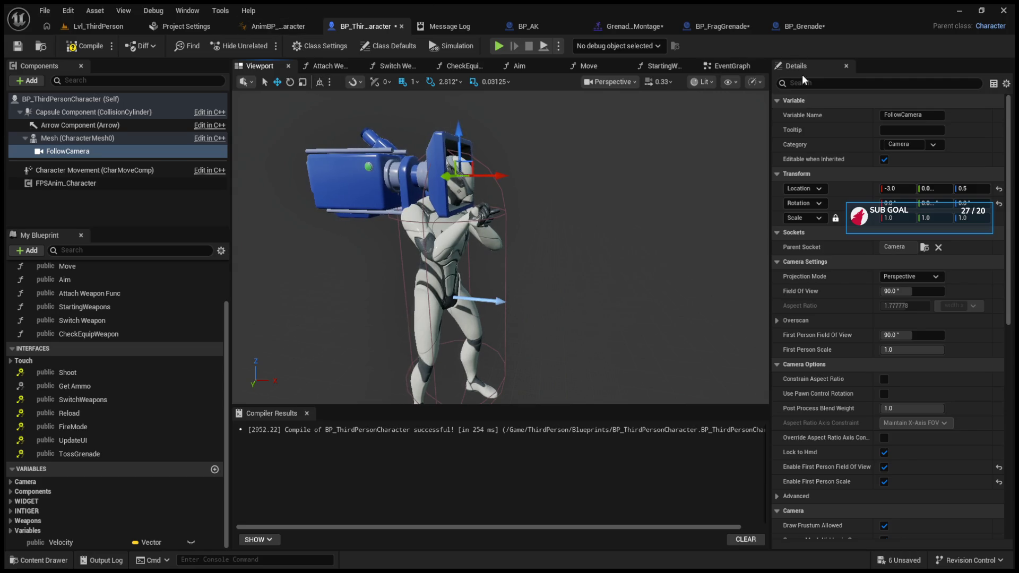
click(75, 27)
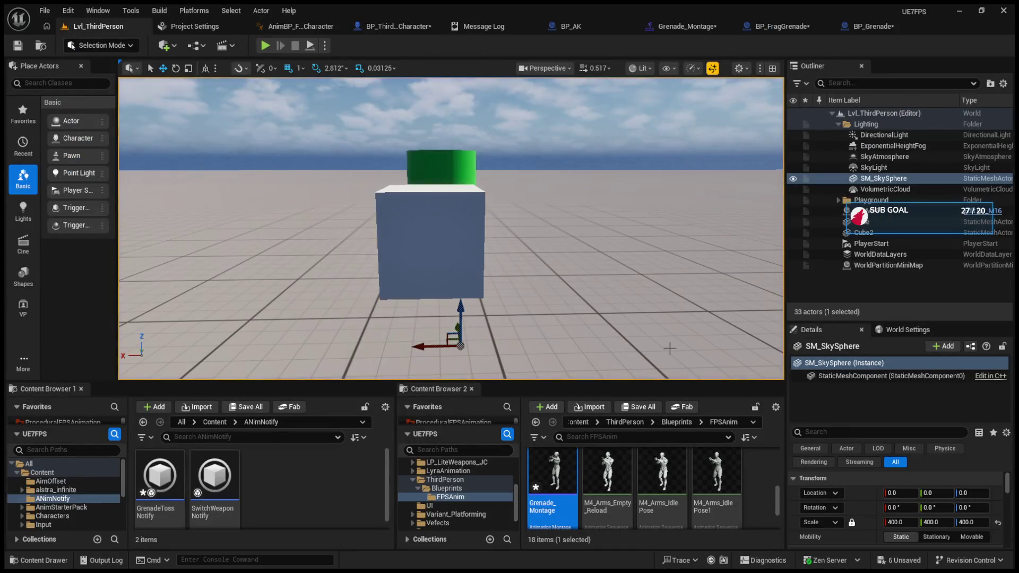
drag(665, 379, 670, 387)
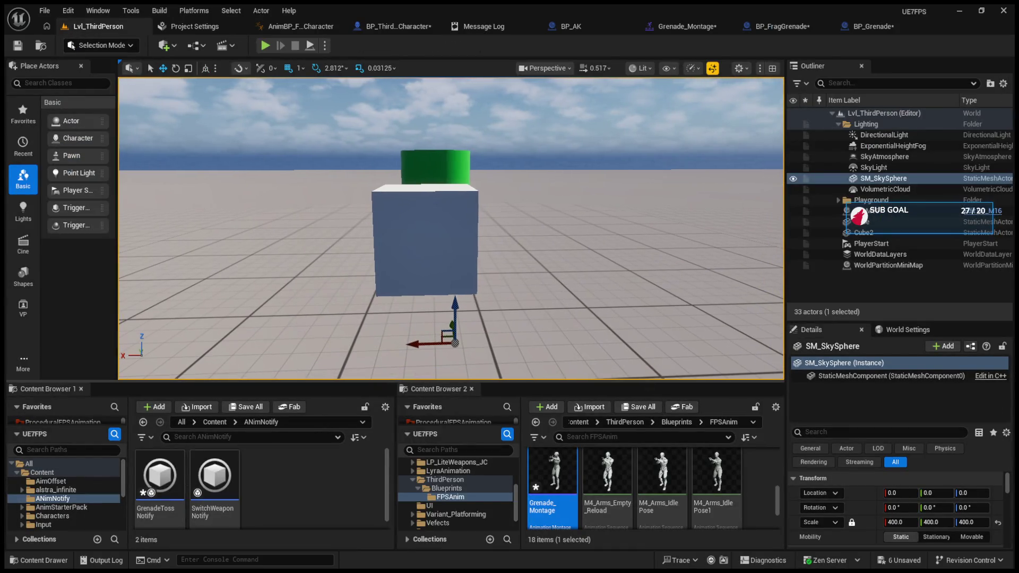
drag(257, 382, 257, 404)
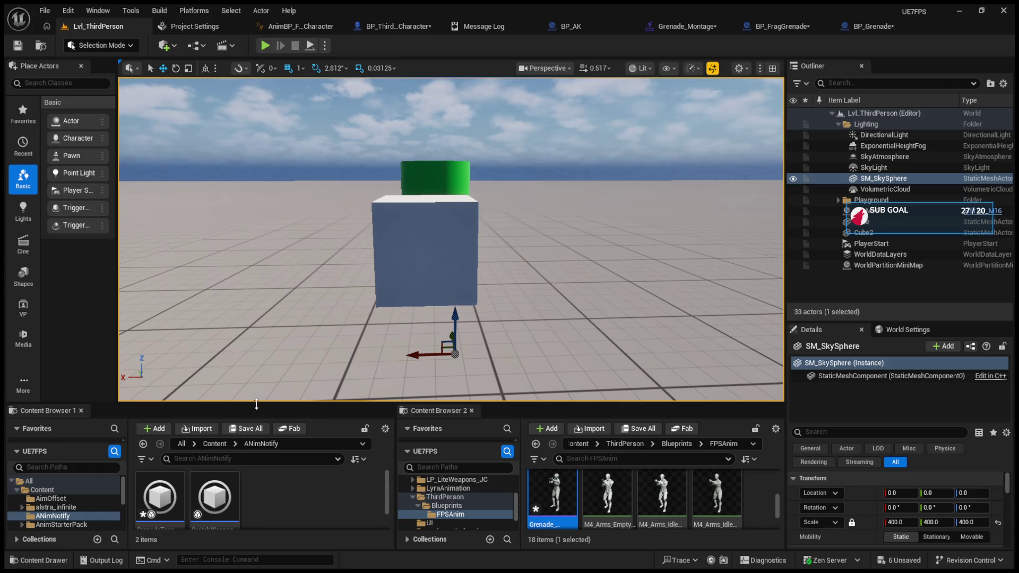
Select the Mesh (CharacterMesh0) component, collapsing Collision and expanding the Mesh properties
click(372, 26)
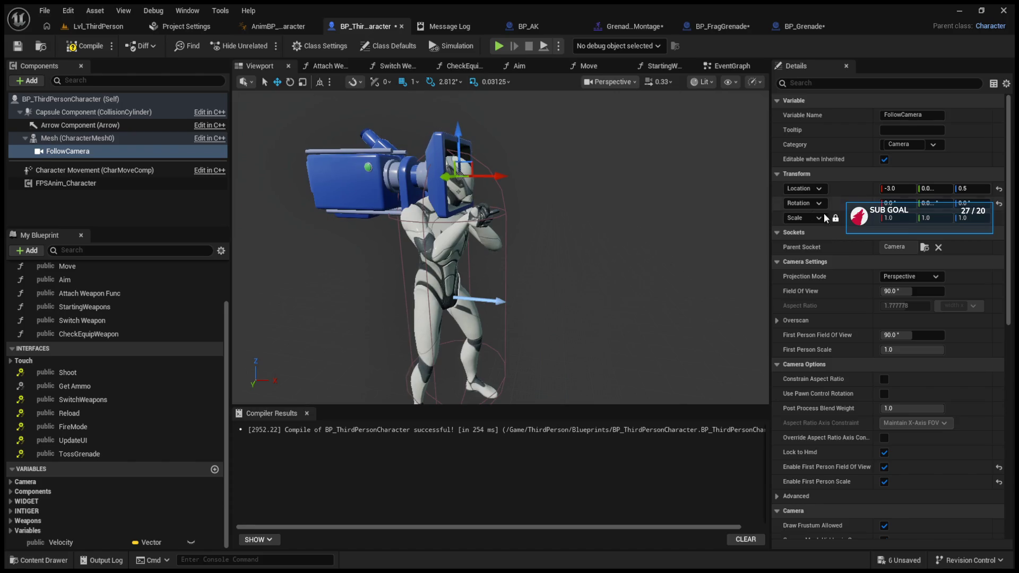
click(134, 137)
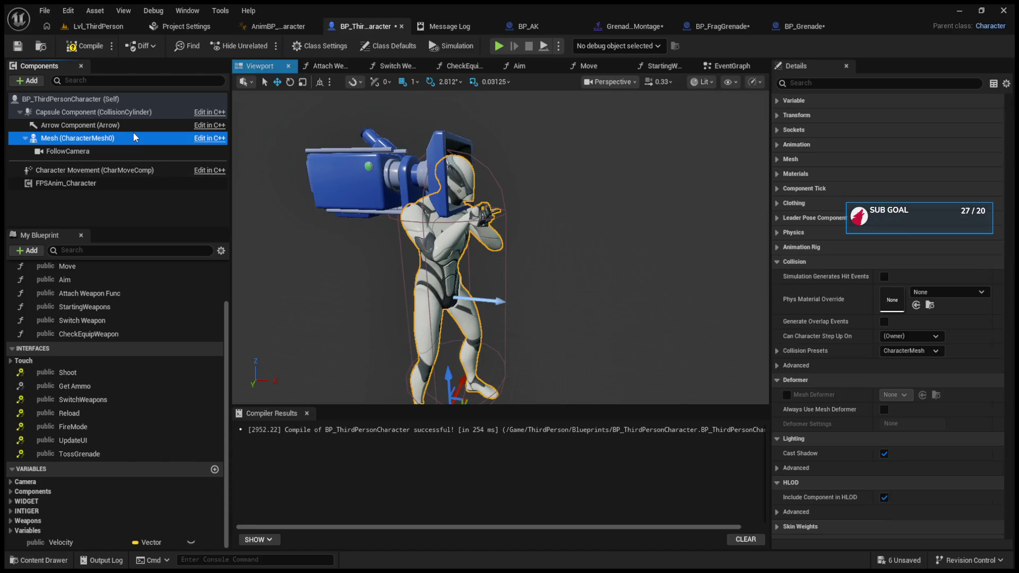
click(778, 260)
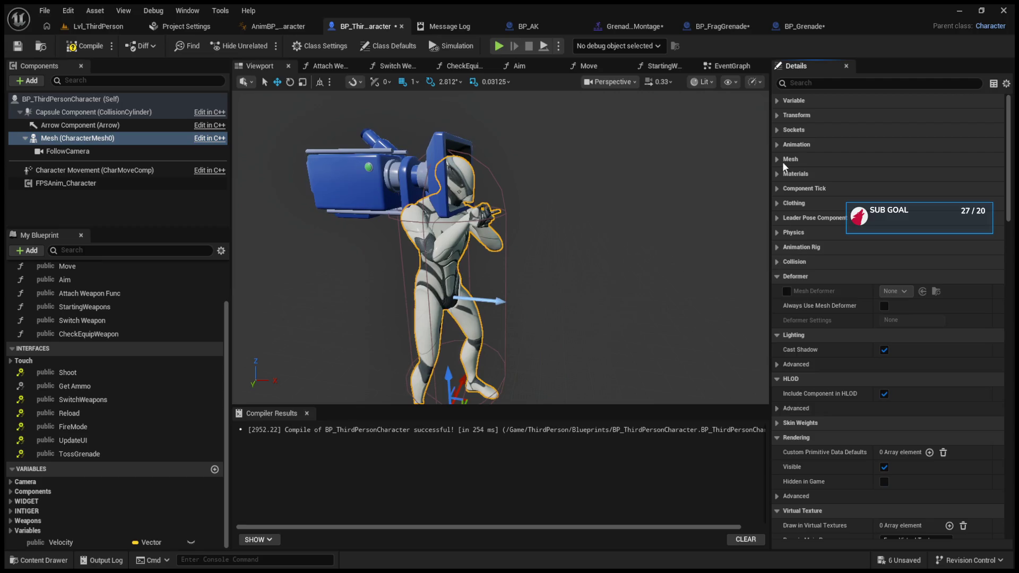
click(784, 159)
Open the SKM_Manny_Simple skeletal mesh asset from the Mesh details
click(931, 192)
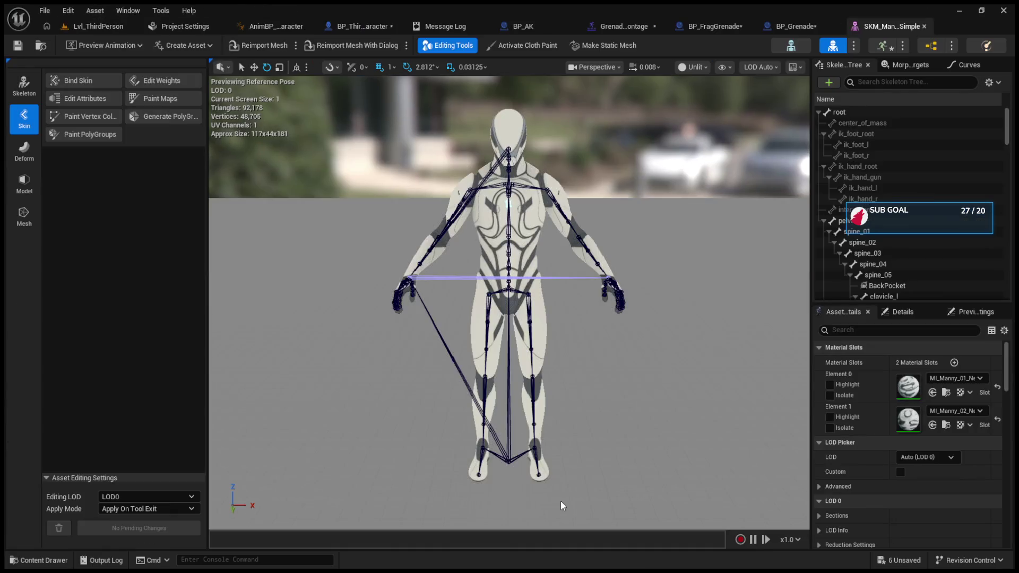
scroll(921, 246, down, 5)
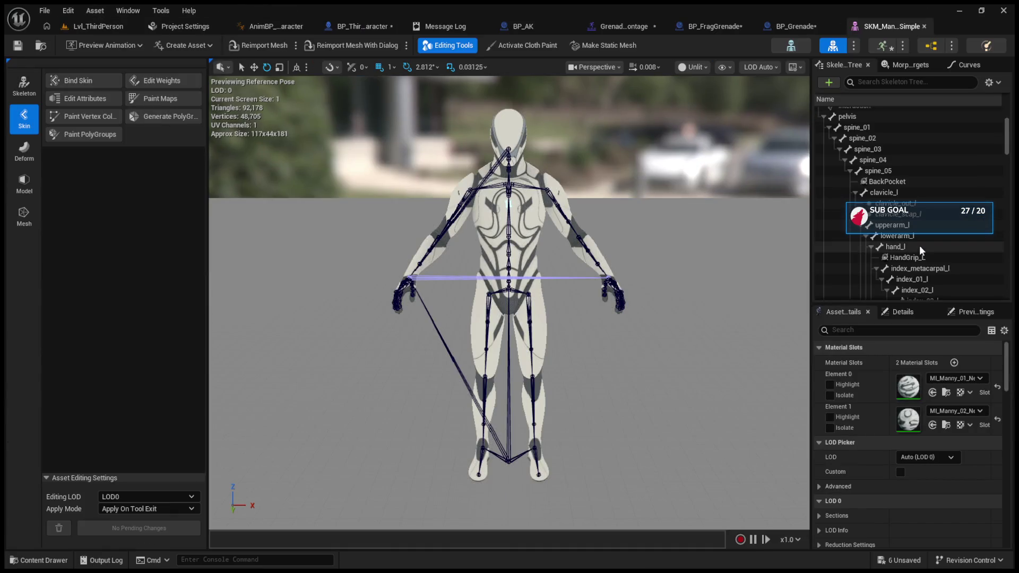
scroll(921, 250, down, 12)
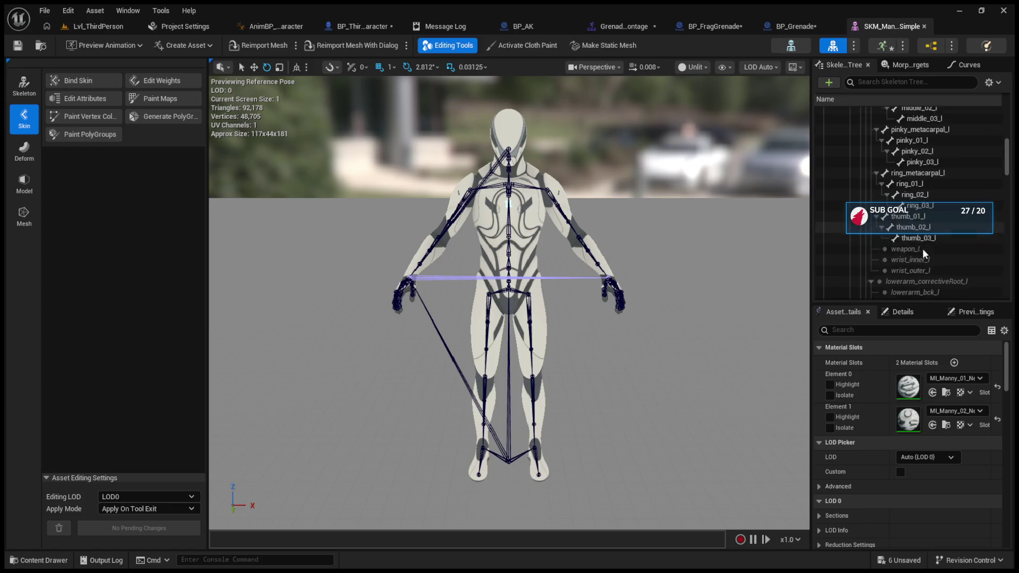
scroll(924, 252, down, 10)
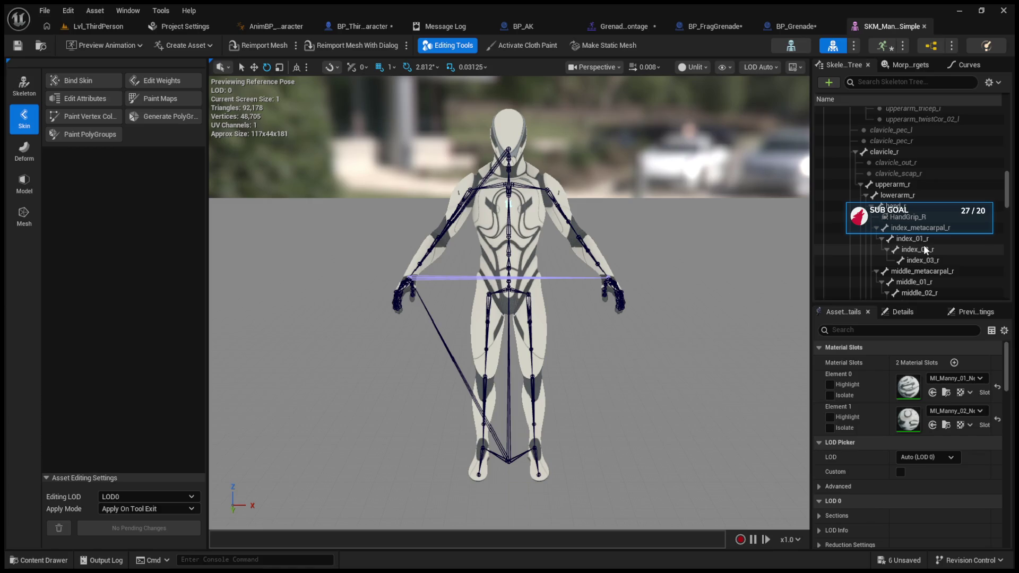
scroll(925, 250, down, 10)
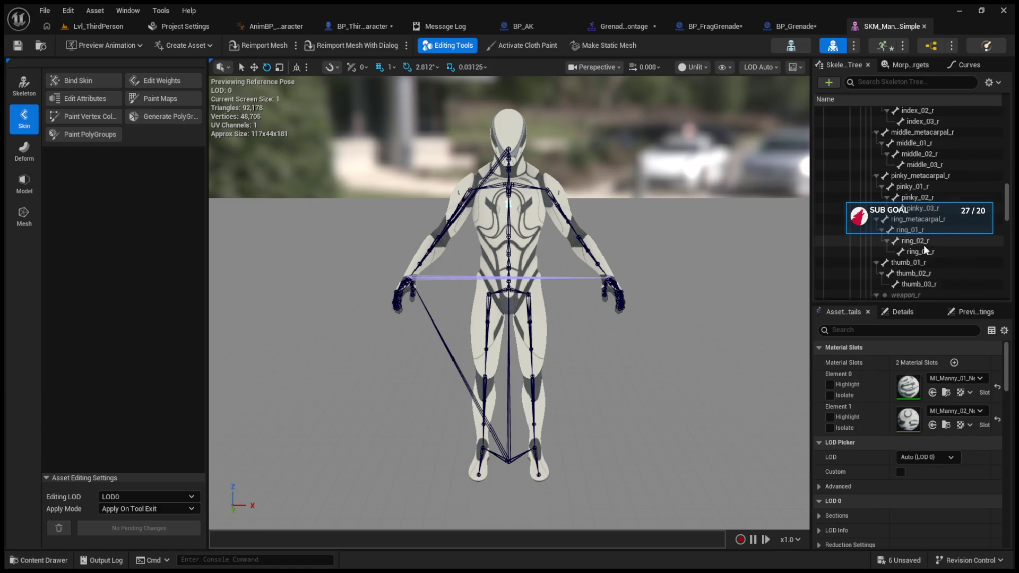
Search 'head' in the Skeleton Tree, select the head bone, and open the SK_Mannequin skeleton
click(892, 83)
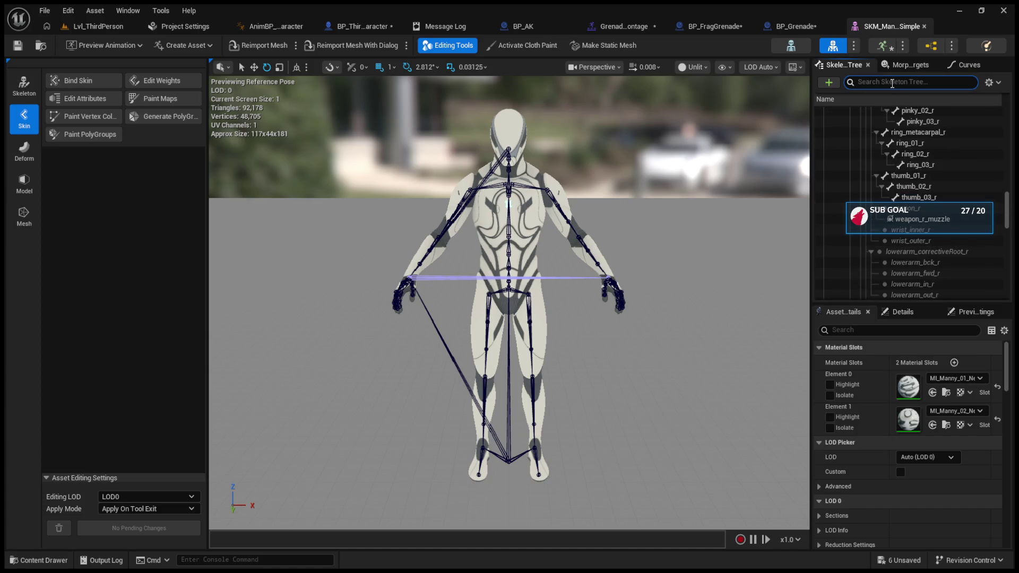
text(head)
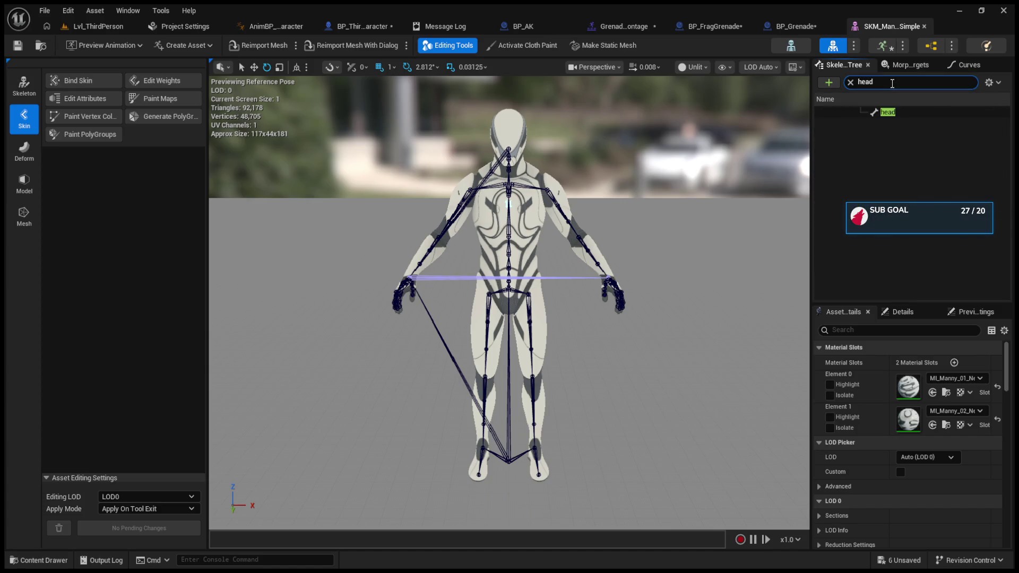
click(892, 113)
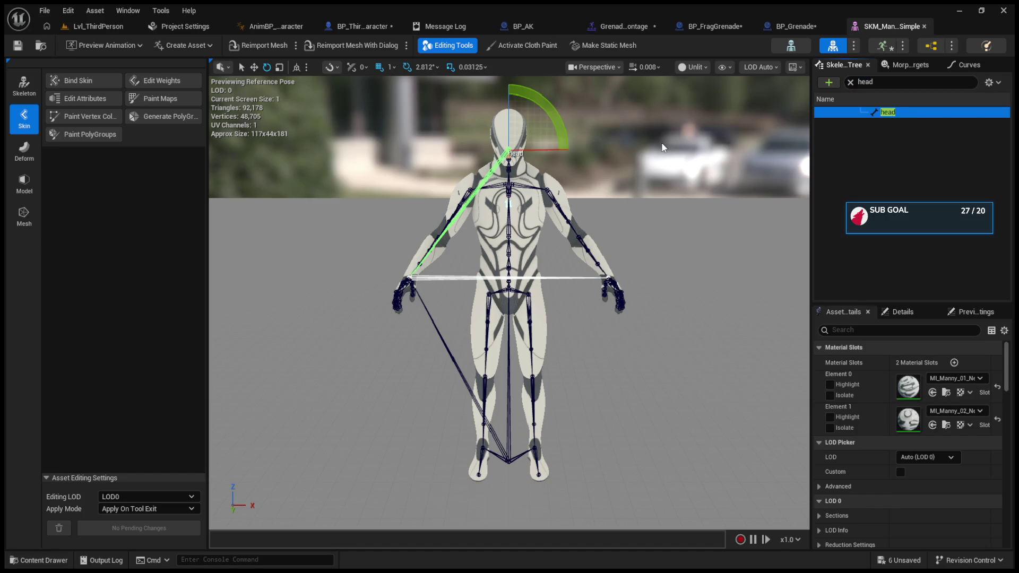
click(791, 46)
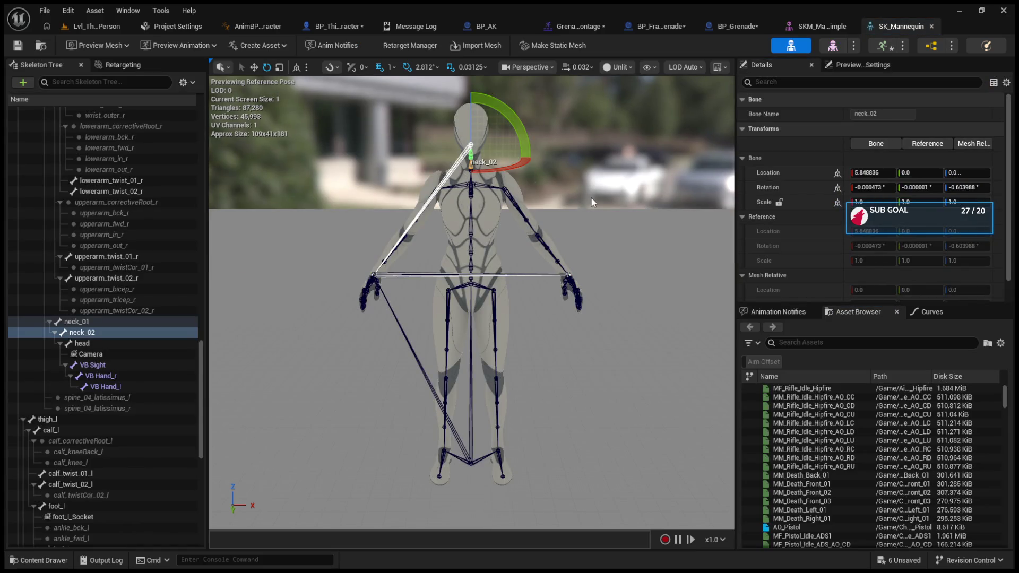
Select the head's Camera socket: location 6.663306, 9.382114, 3.300651, rotation about -90, 0, 90
click(591, 202)
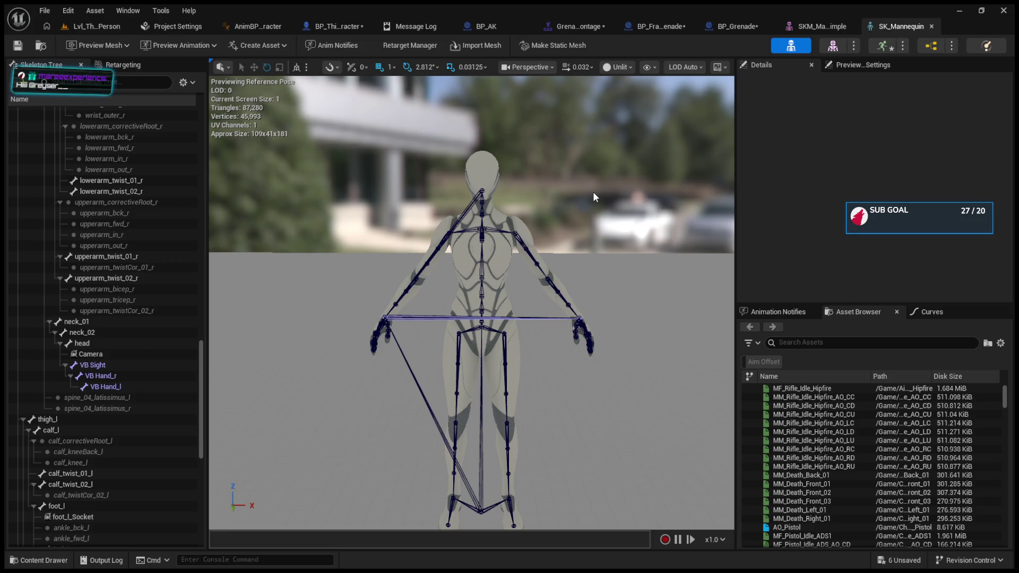
click(118, 352)
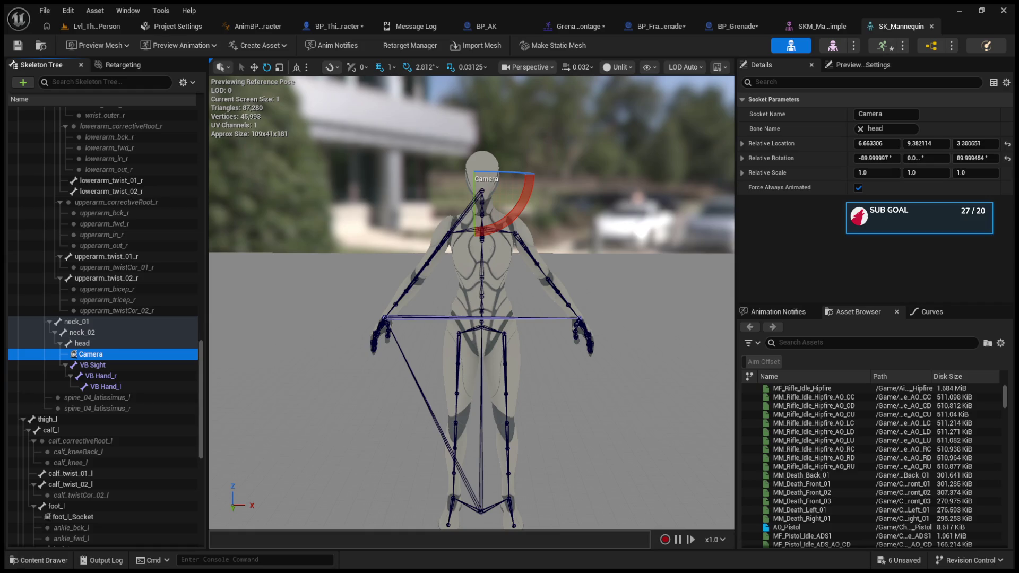
Test-compile FPSAnim_Character with Use Parent Socket for Aiming on, then leave it off and return to the level
click(316, 28)
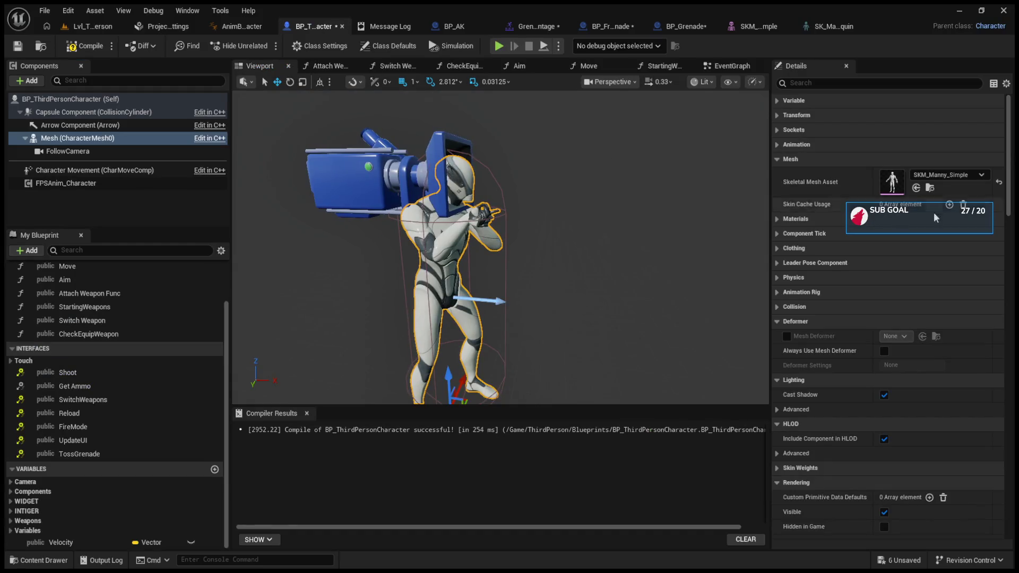
click(66, 183)
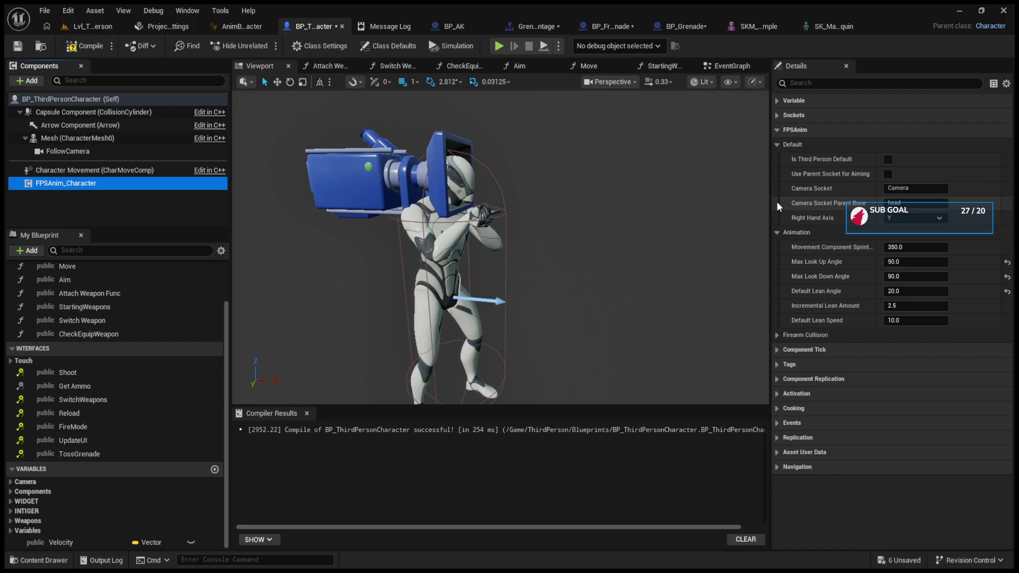
click(888, 174)
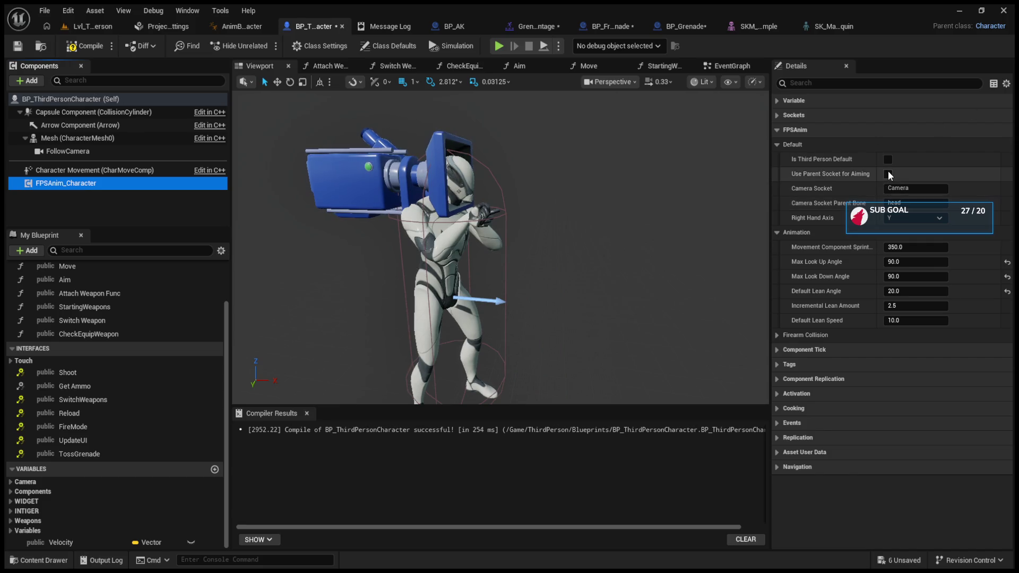
click(84, 46)
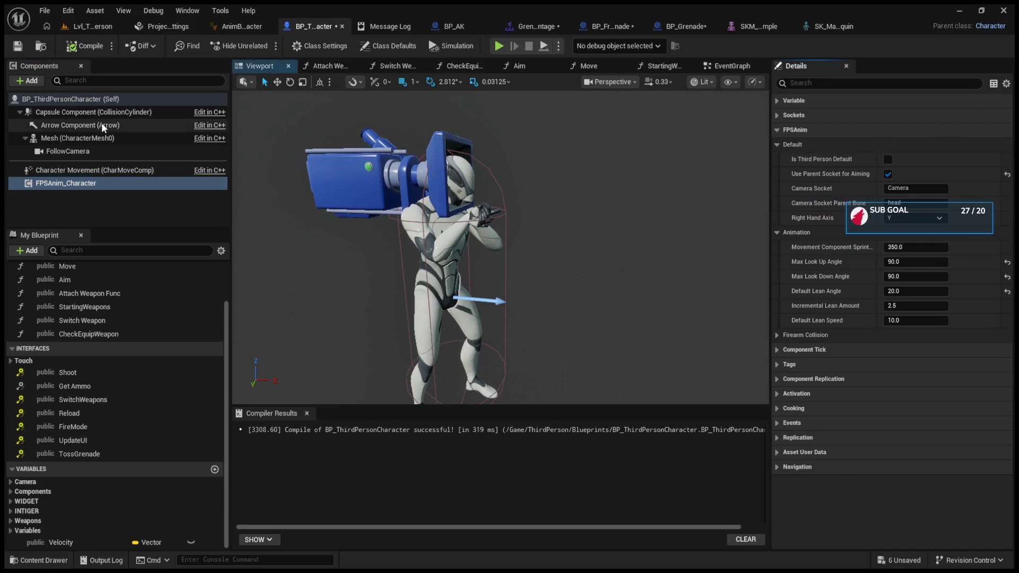
click(887, 174)
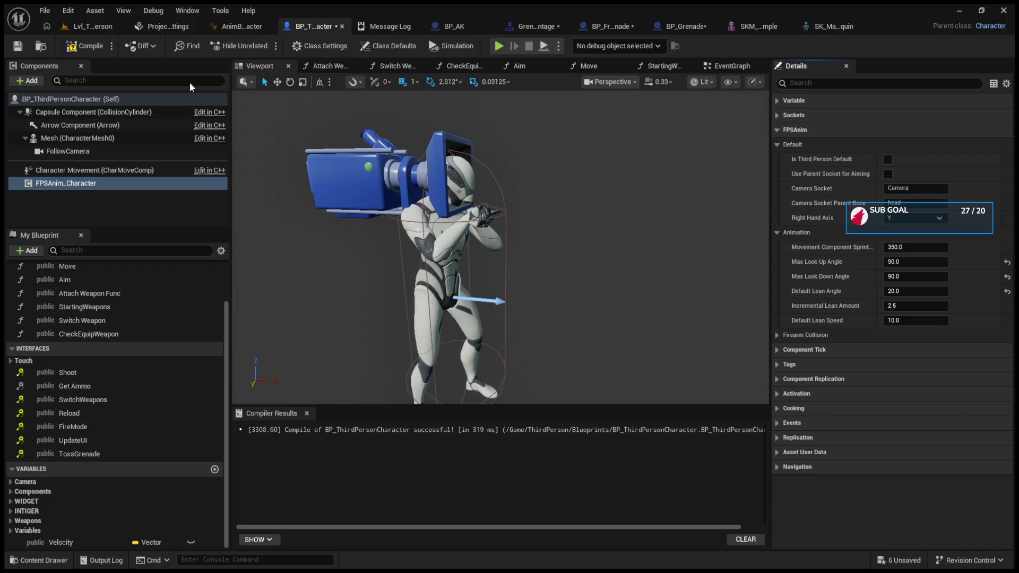
click(93, 27)
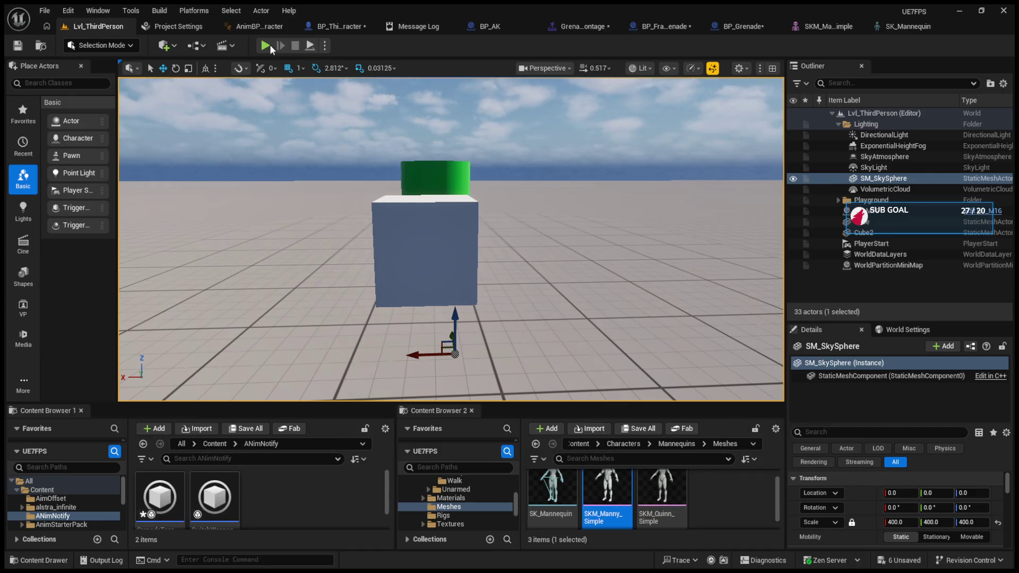
Play the level and fire the rifle at the green block, then stop the session
click(266, 46)
click(451, 237)
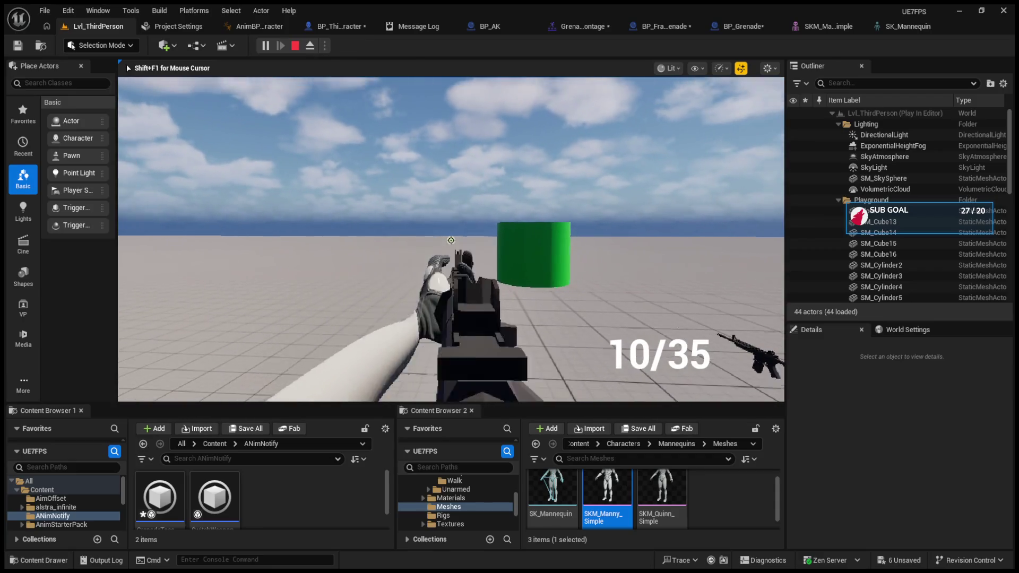
click(451, 240)
click(451, 240)
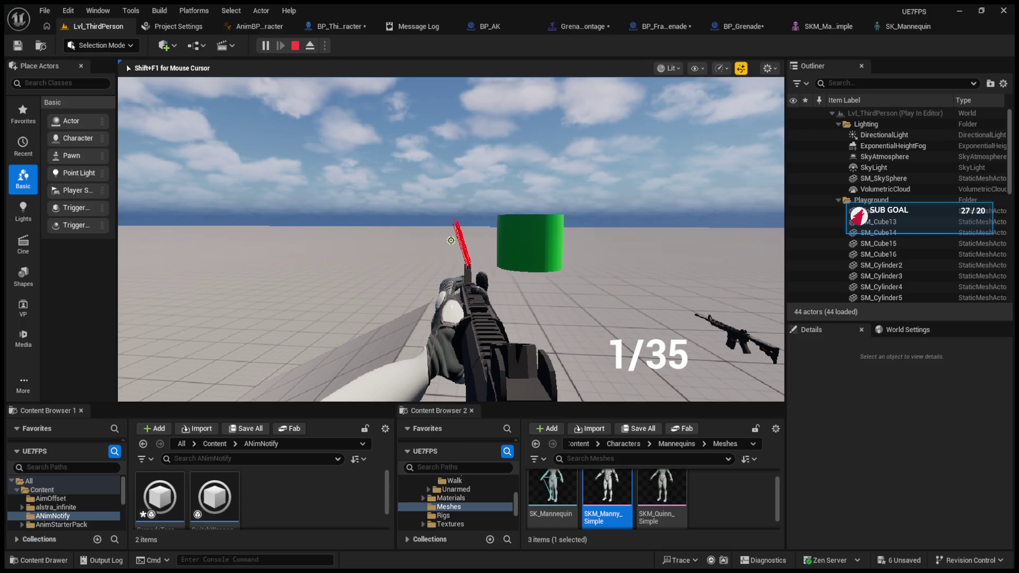
key(Escape)
Re-enable Use Parent Socket for Aiming, recompile, and play-test firing the rifle again
click(321, 29)
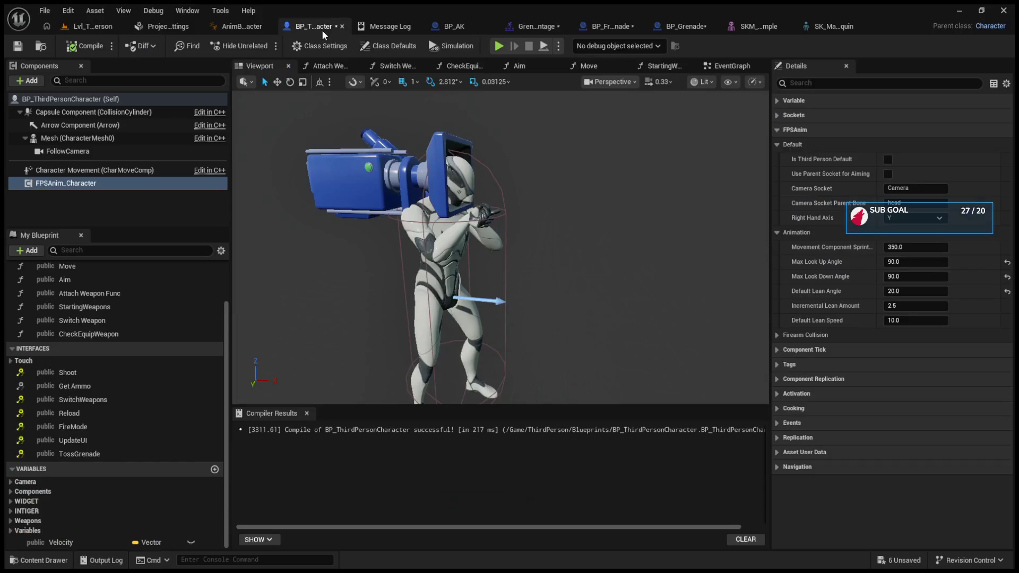
click(887, 174)
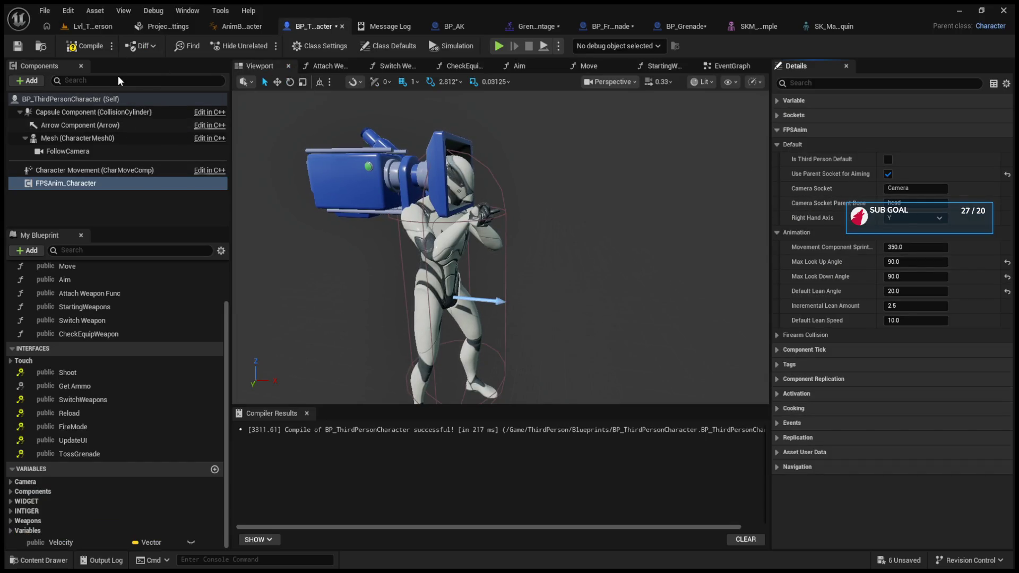
click(82, 46)
click(94, 25)
click(265, 46)
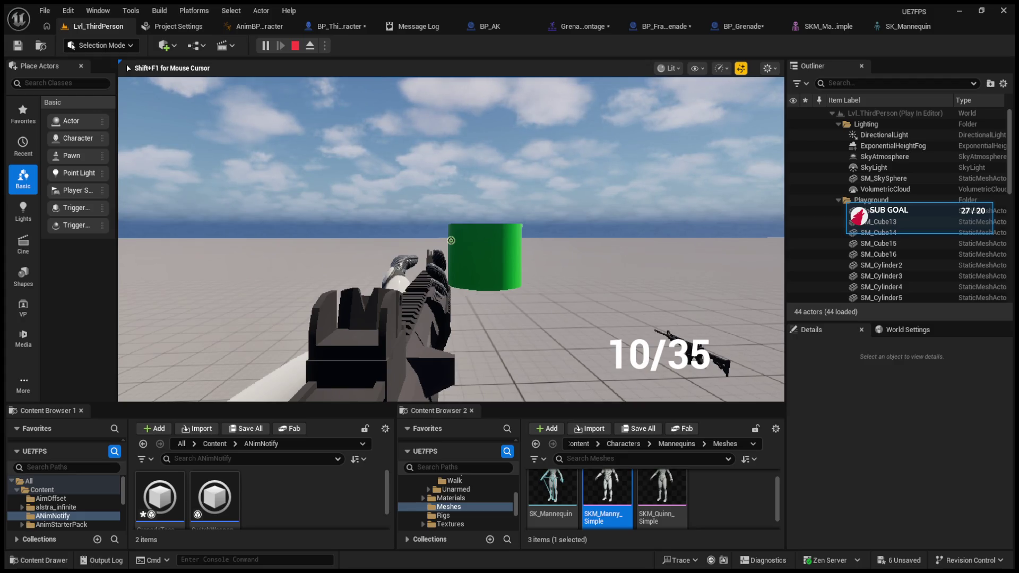
click(451, 240)
click(451, 241)
click(451, 240)
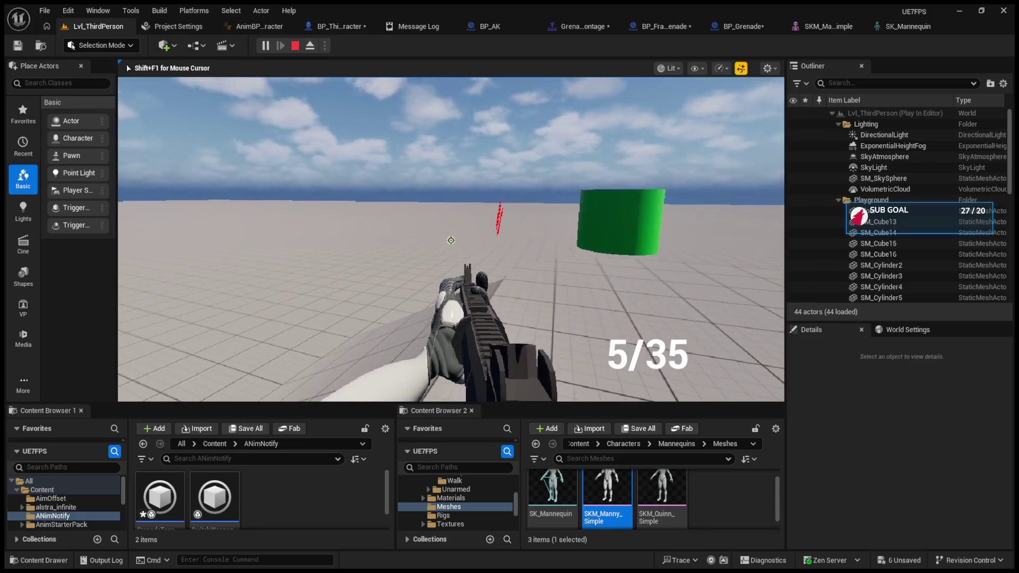
key(Escape)
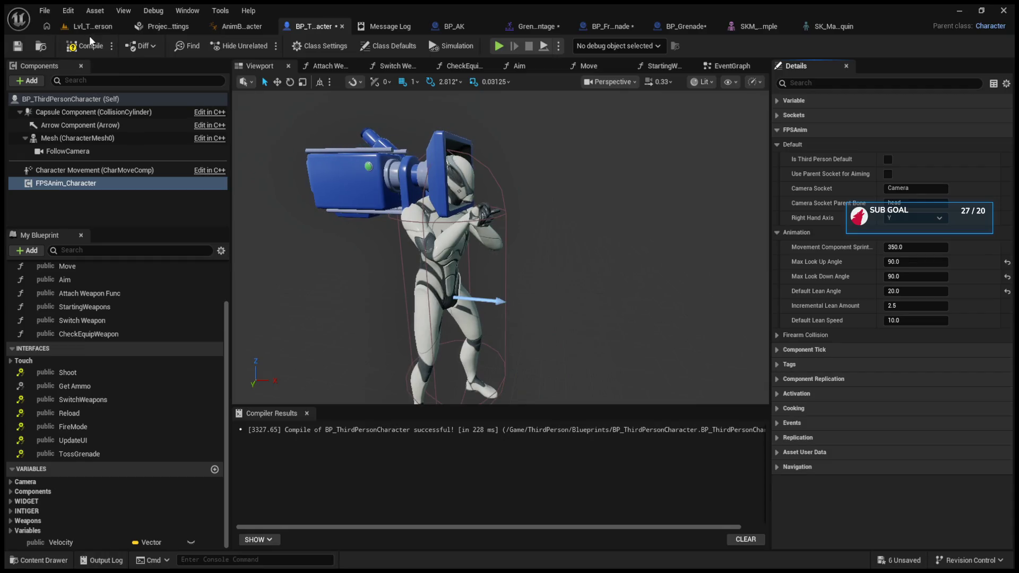
Go back to the Lvl_ThirdPerson level editor from the character blueprint
click(90, 26)
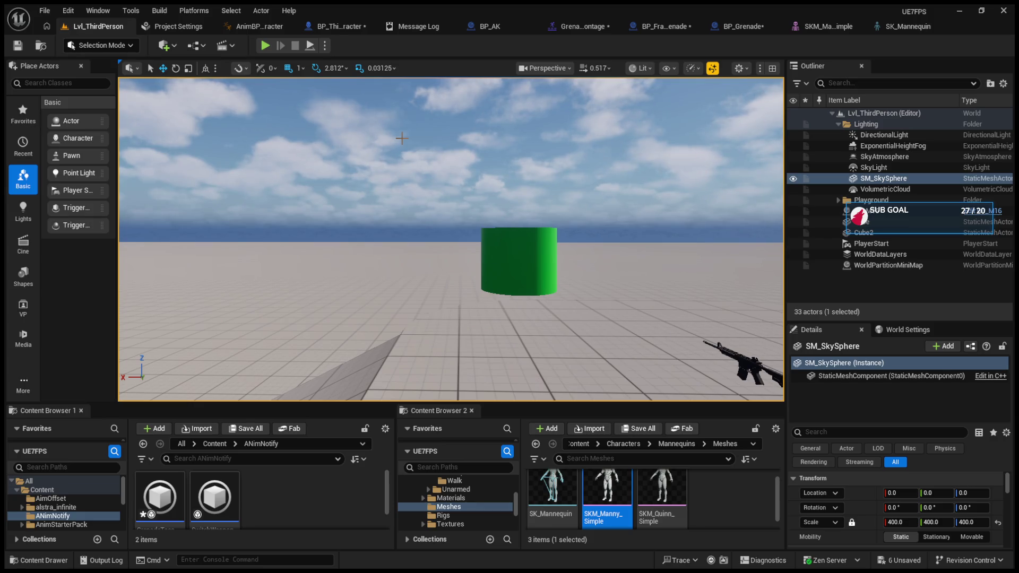
click(268, 47)
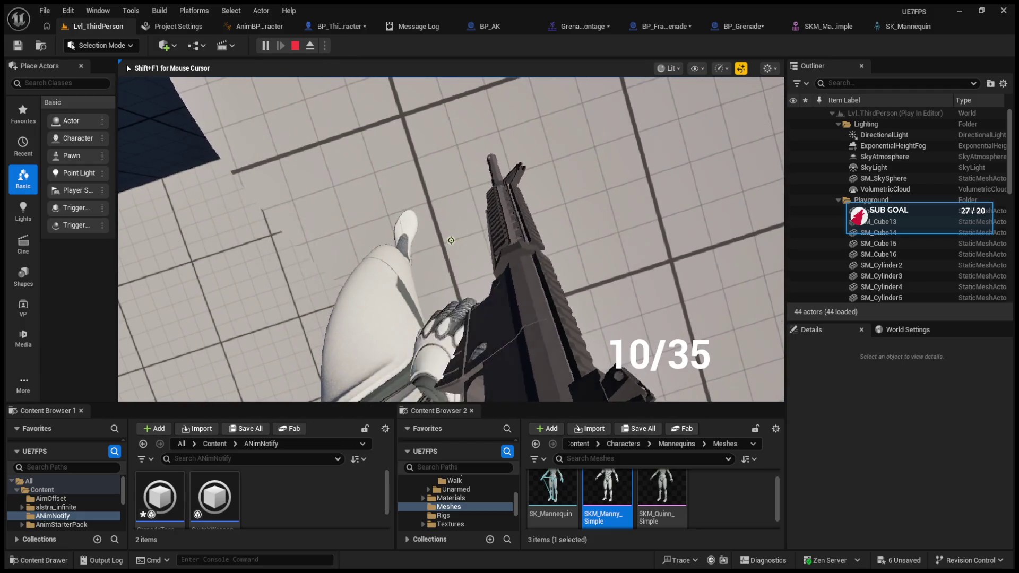
key(F8)
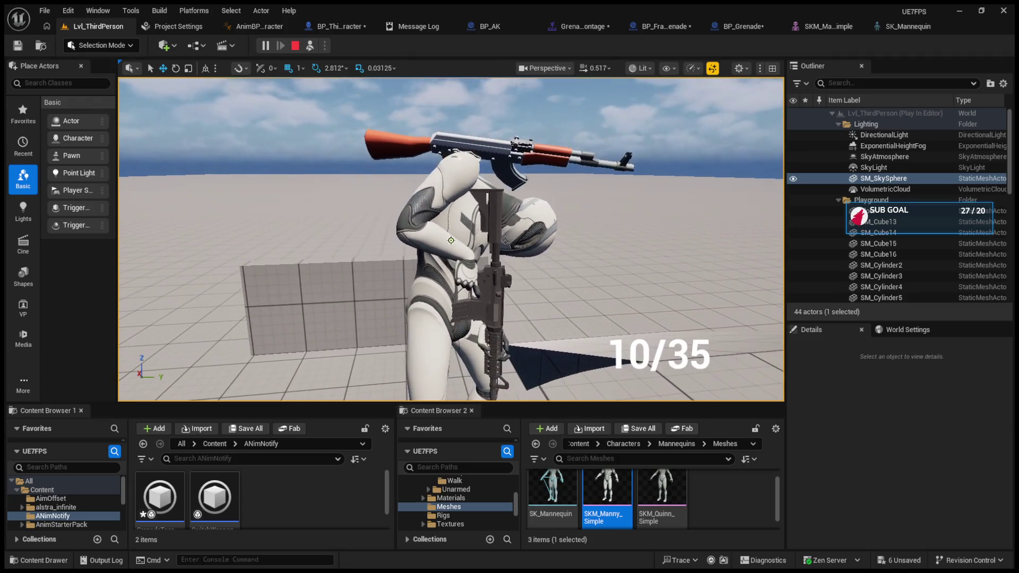
click(478, 229)
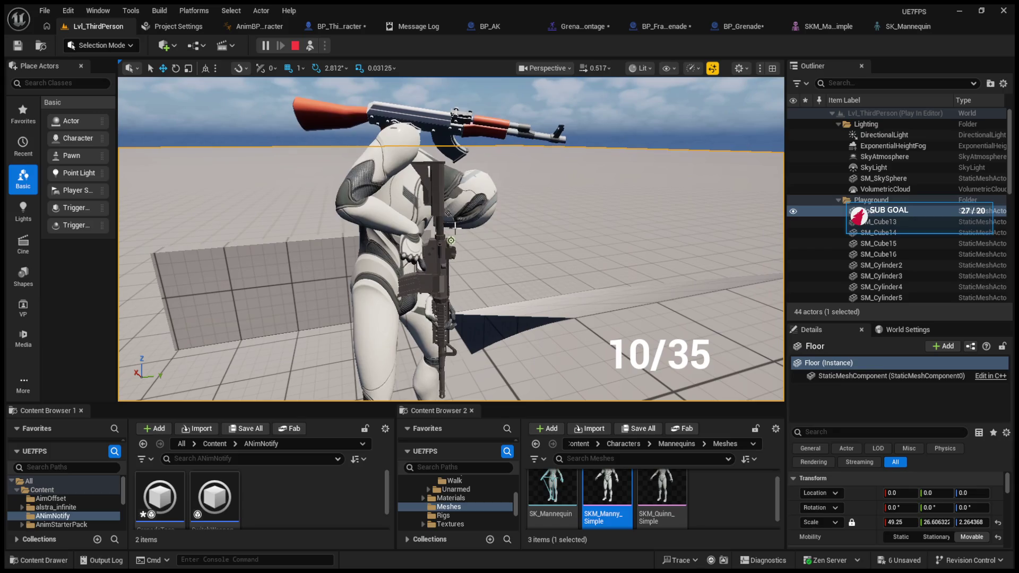
click(547, 315)
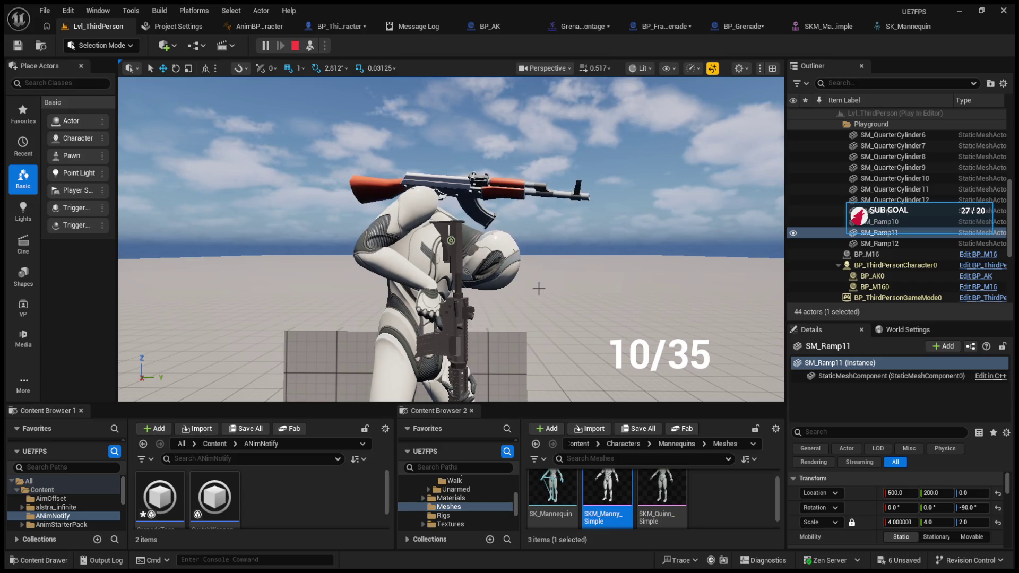
click(310, 45)
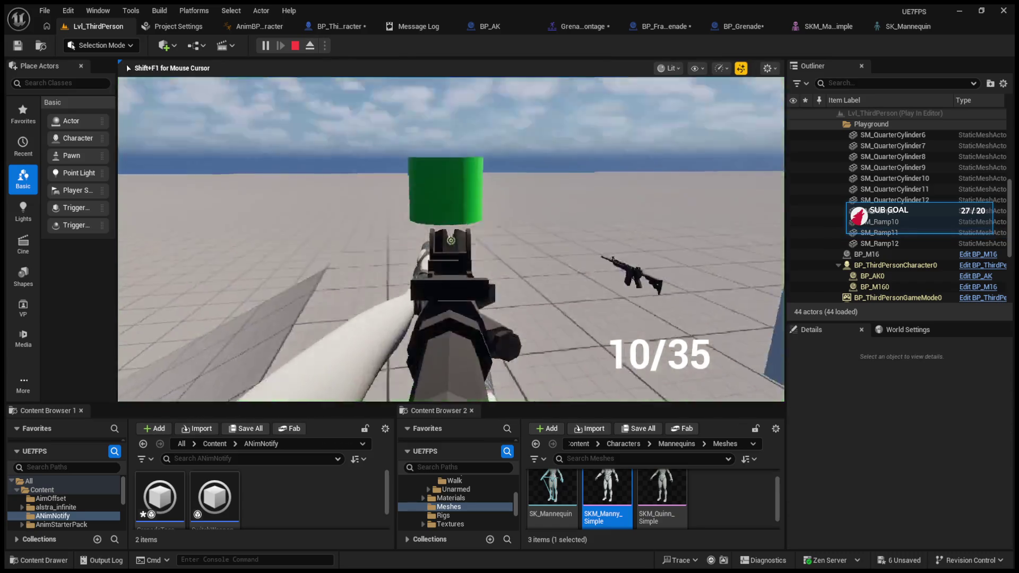
key(F8)
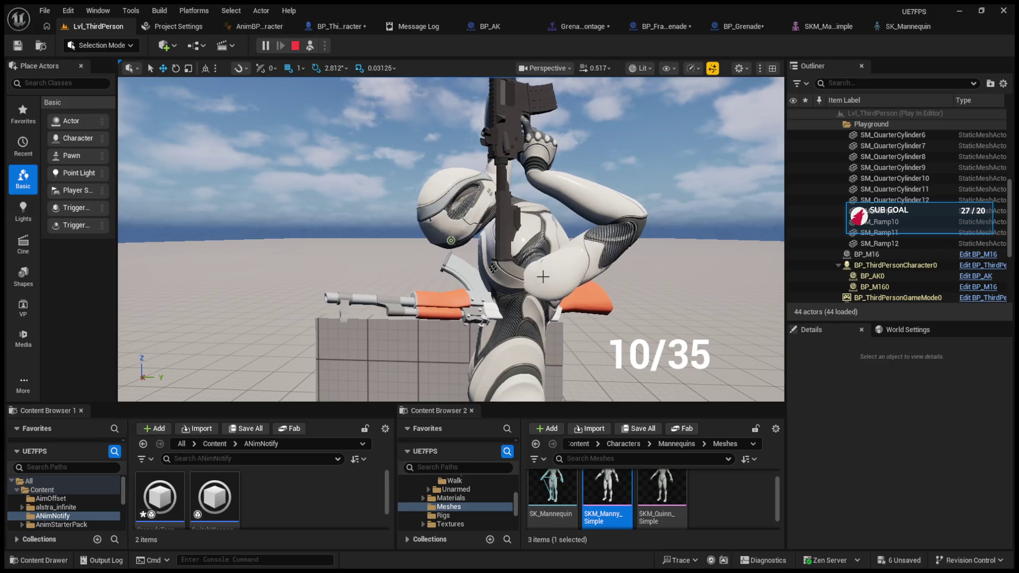
key(Escape)
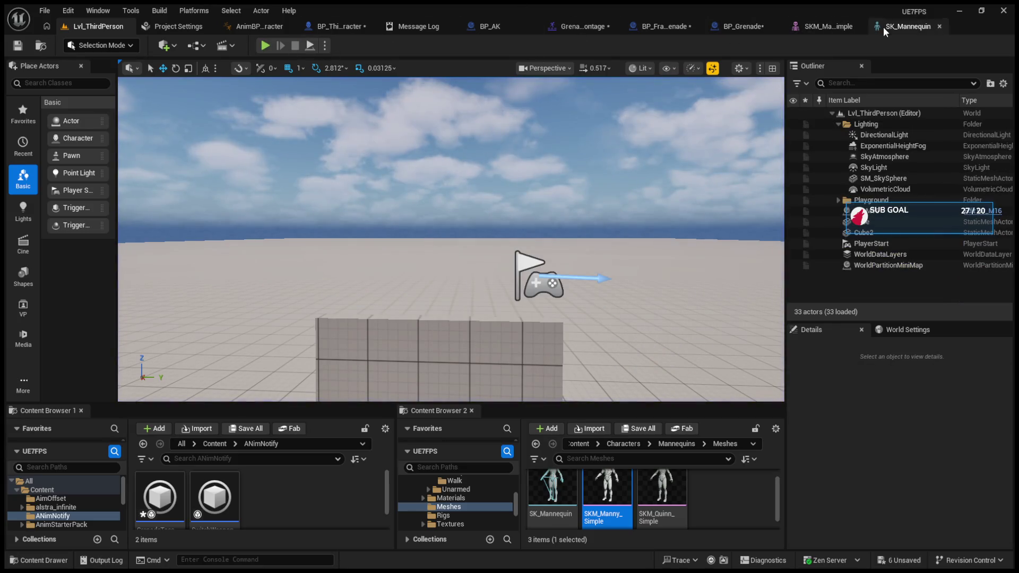
Inspect the spine_04 and spine_05 bones in the SK_Mannequin skeleton preview
click(908, 26)
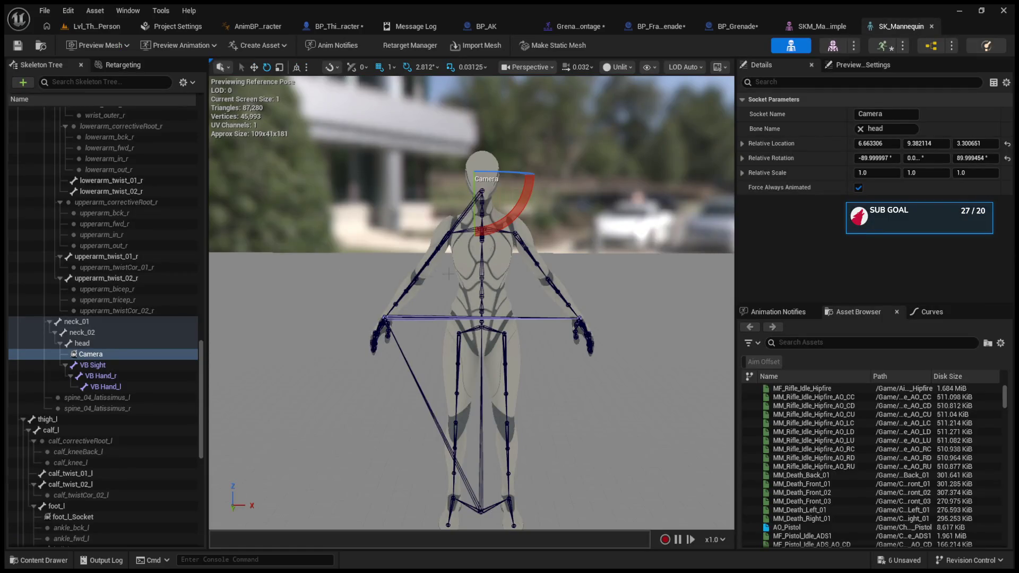
click(485, 272)
drag(536, 250, 610, 239)
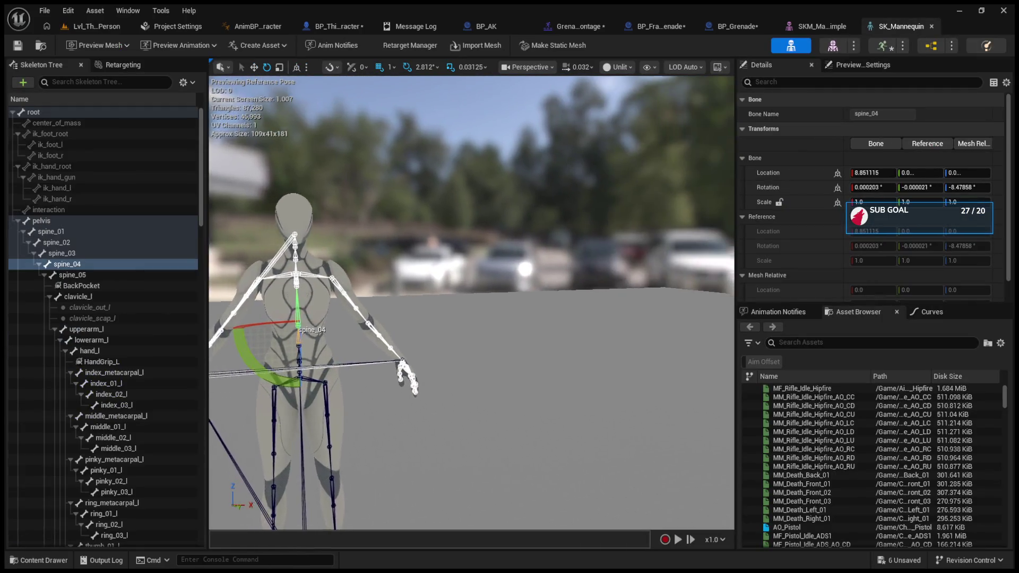
key(f)
click(461, 241)
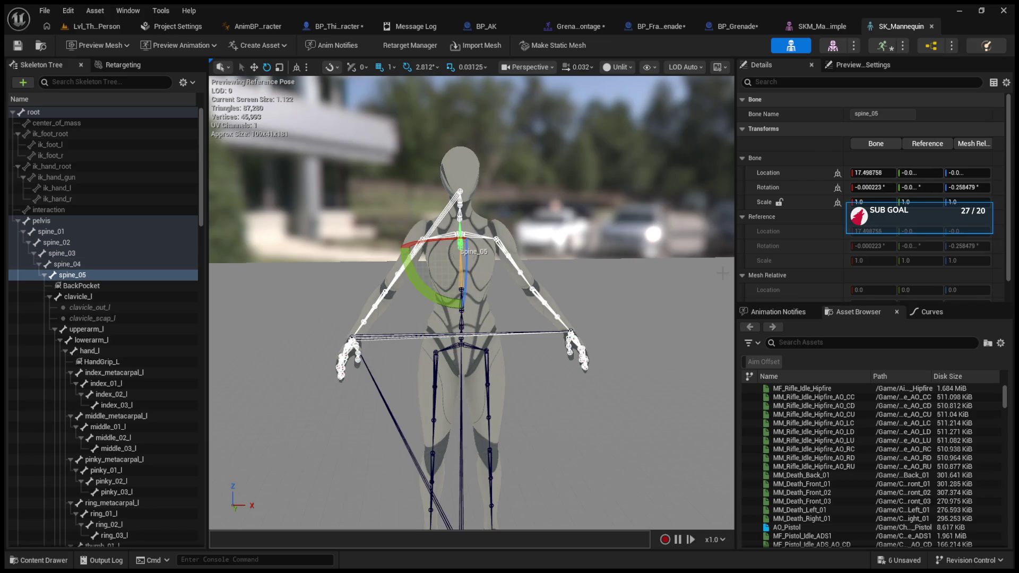
In AnimBP_FPSAnimCharacter's SetEssentials graph, select the spine_05 Transform (Modify) Bone node
click(274, 29)
scroll(480, 273, up, 4)
click(639, 166)
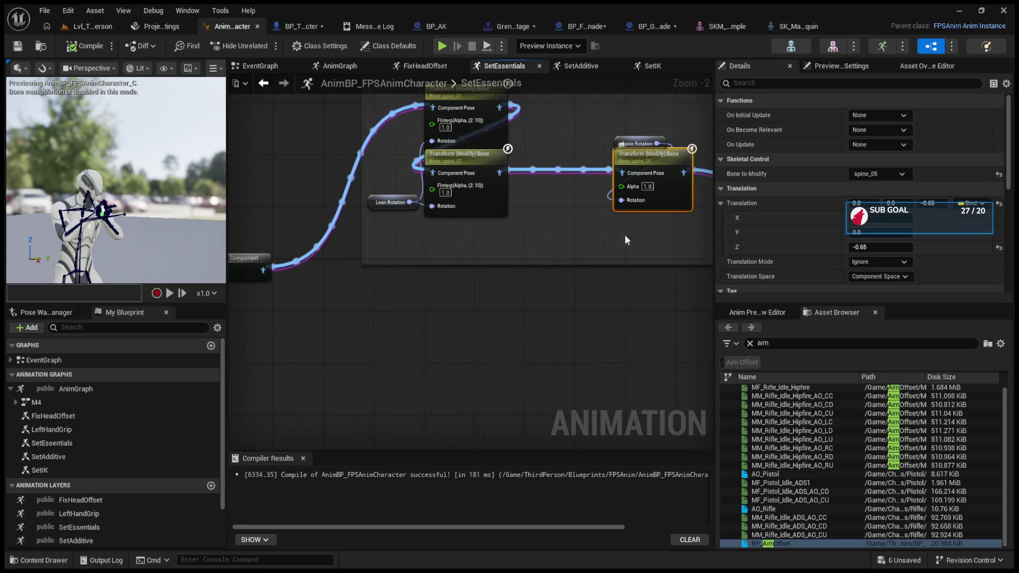
Select the Spine Rotation and Transform (Modify) Bone nodes, orbit the preview, then return to BP_ThirdPersonCharacter
drag(628, 222, 501, 245)
scroll(807, 229, down, 3)
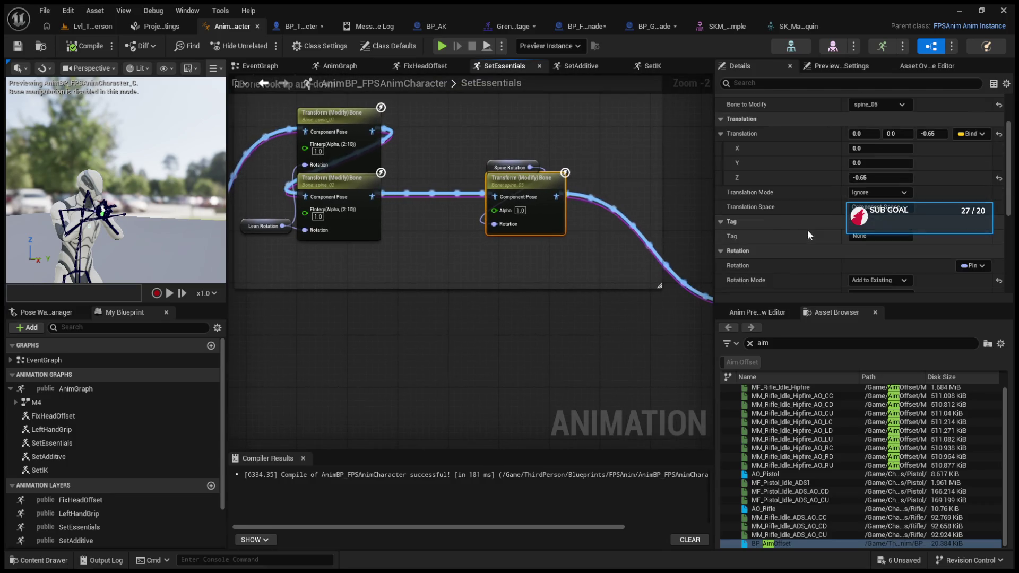
scroll(807, 229, up, 2)
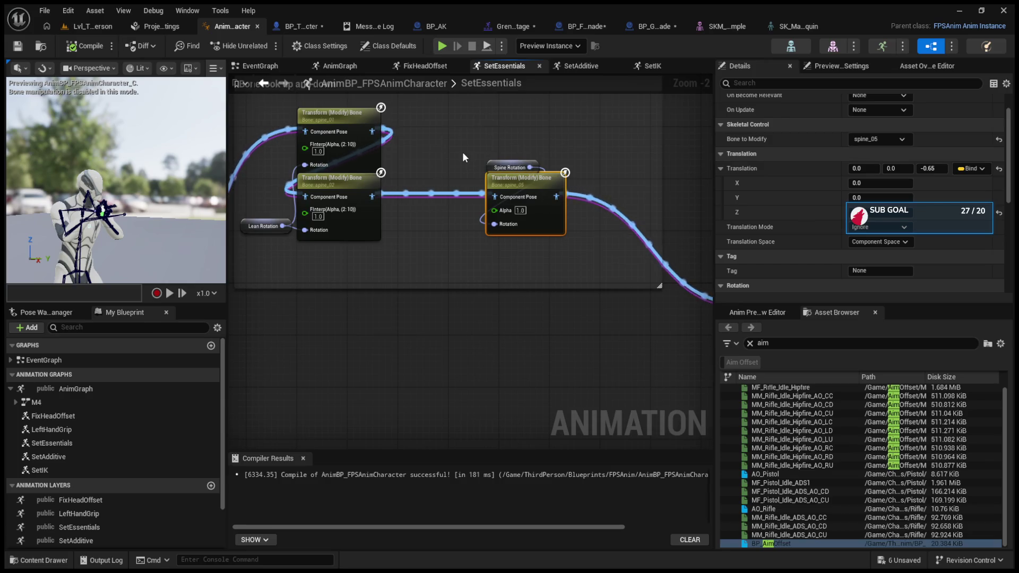
ctrl+click(492, 202)
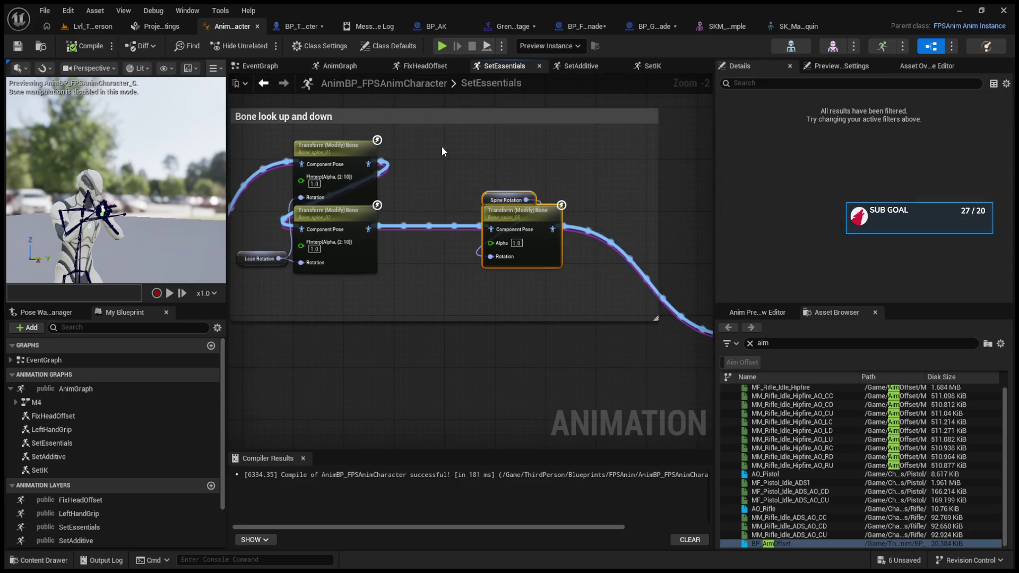
mouse_move(448, 154)
mouse_down()
mouse_move(558, 289)
mouse_move(607, 291)
mouse_up()
mouse_move(212, 232)
mouse_down()
mouse_move(80, 215)
mouse_move(163, 109)
mouse_up()
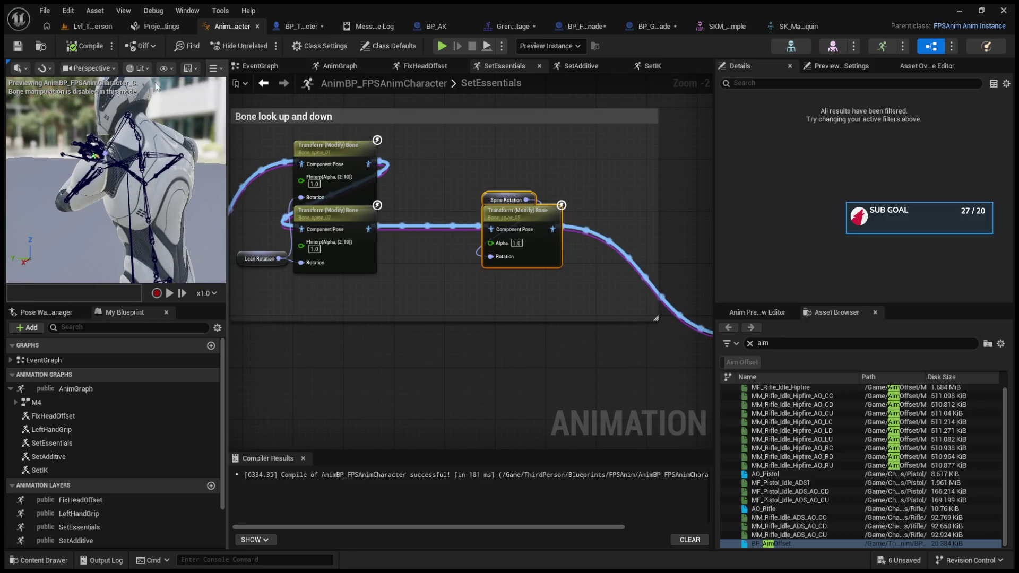
click(300, 26)
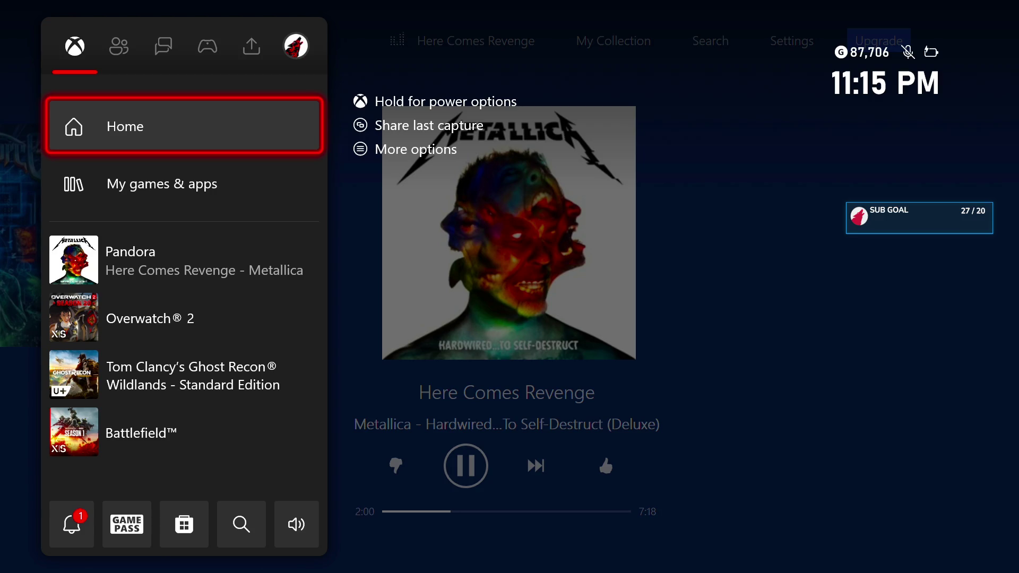
Highlight Ghost Recon Wildlands in the recent games list and launch it
key(Down)
key(Down)
key(Down)
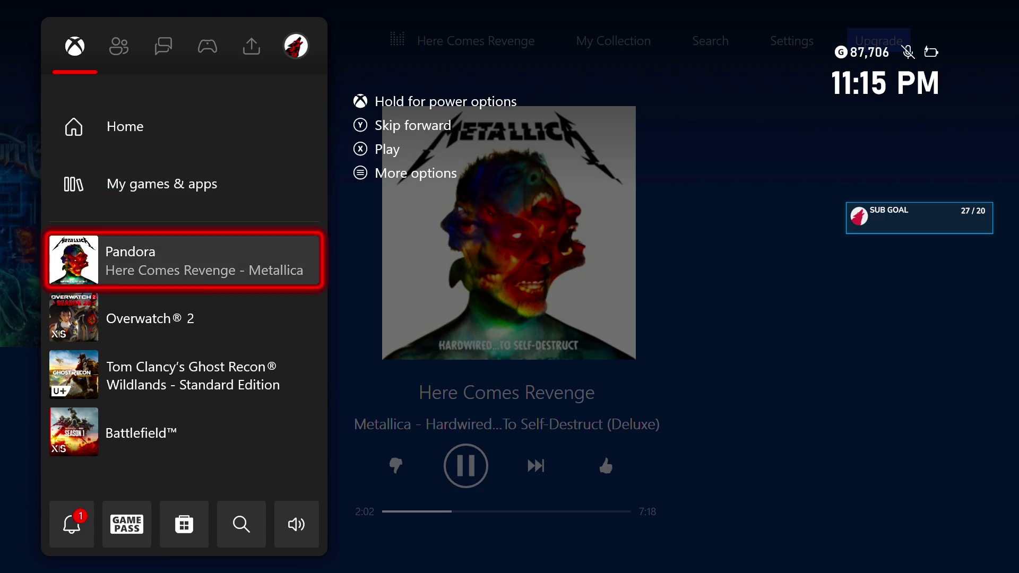
key(Return)
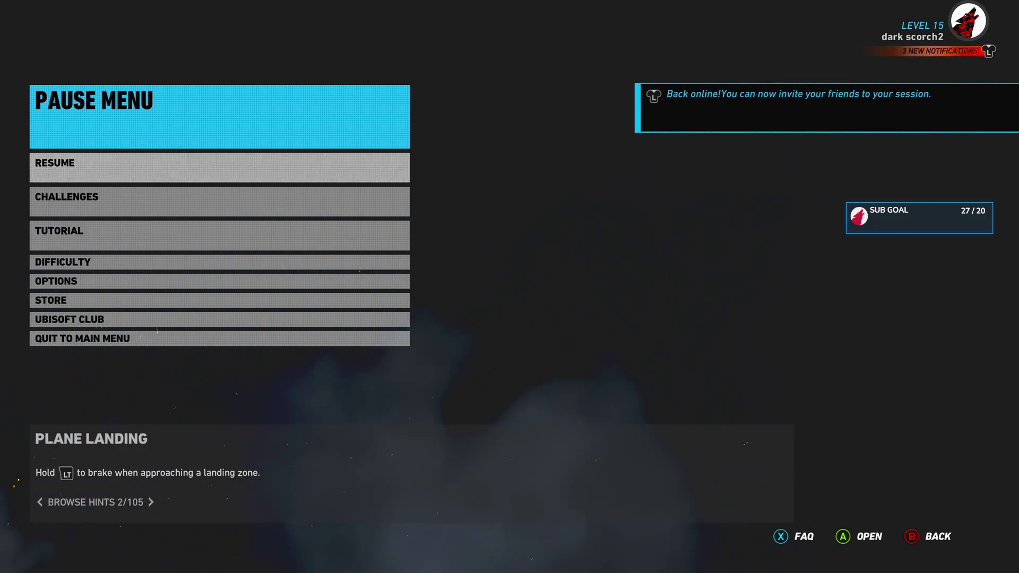
Dismiss the hint, resume the game, and board the landed helicopter
key(Right)
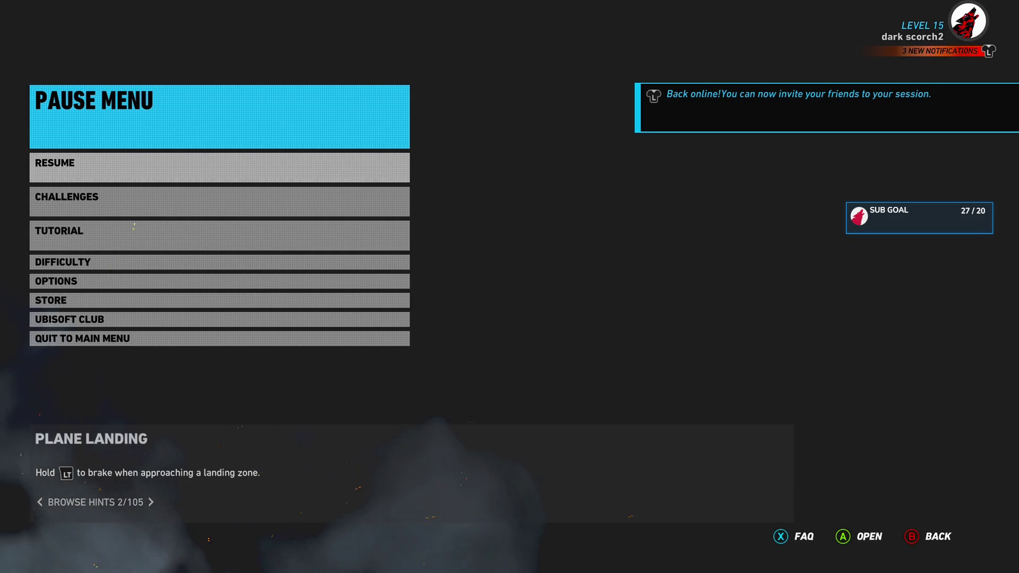
key(Escape)
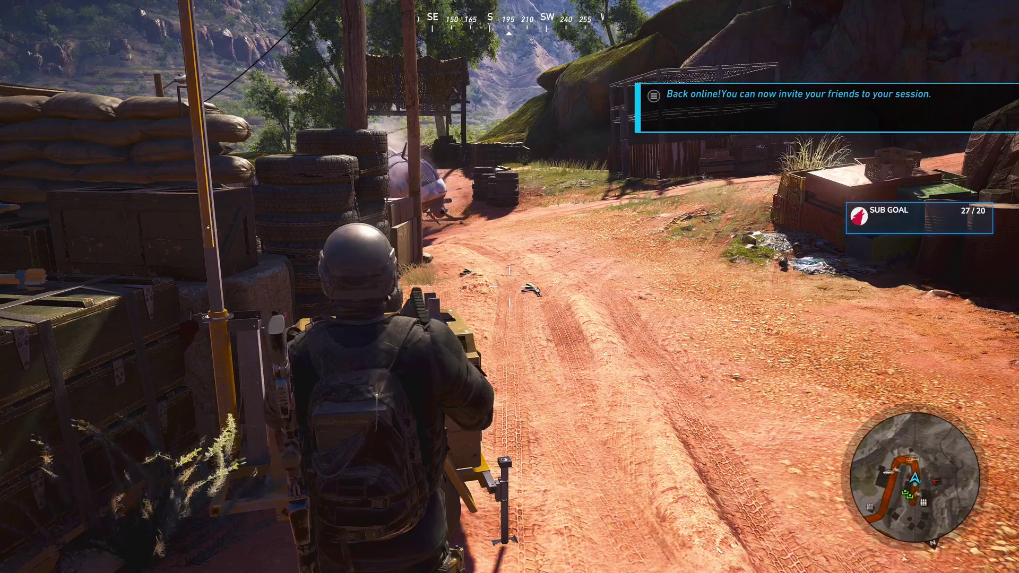
key(w)
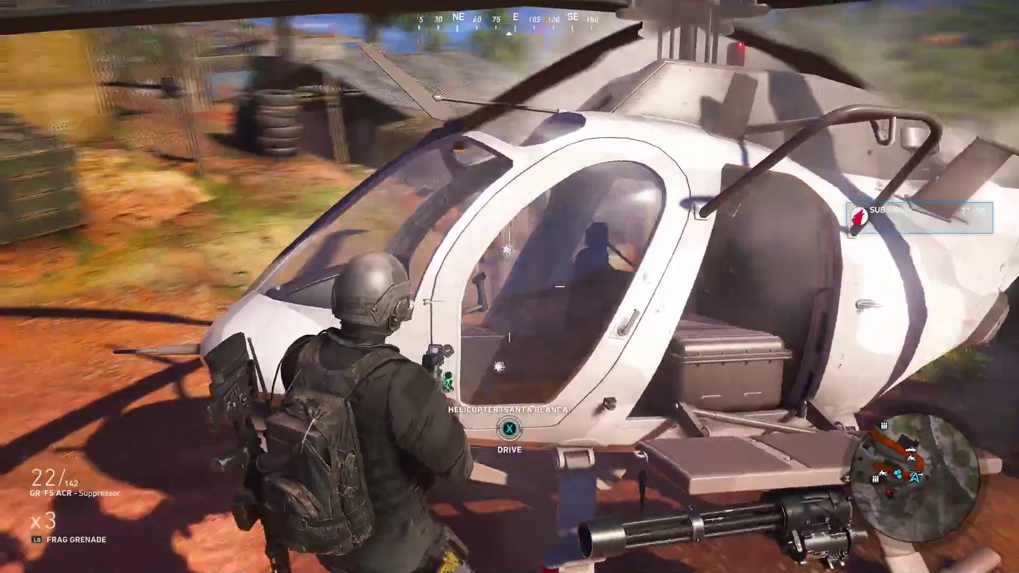
key(f)
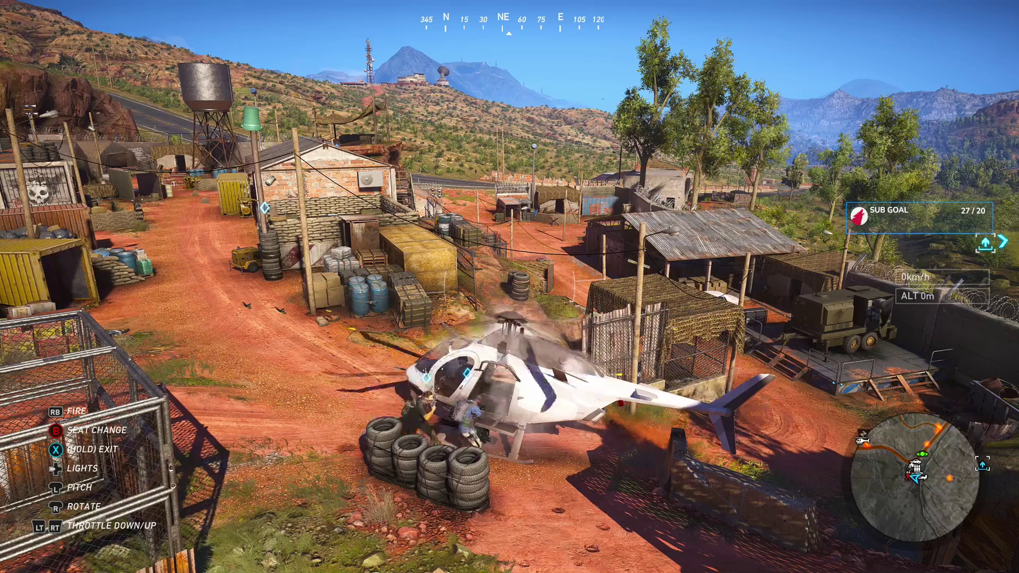
Take off, fly right while climbing, and bring up the full-screen Tacmap
key(w)
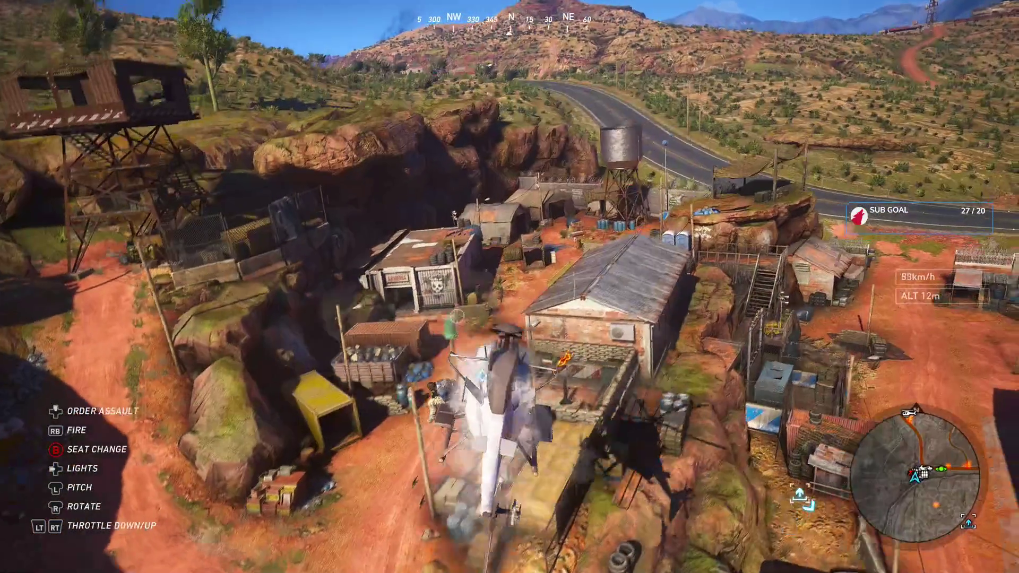
key(d)
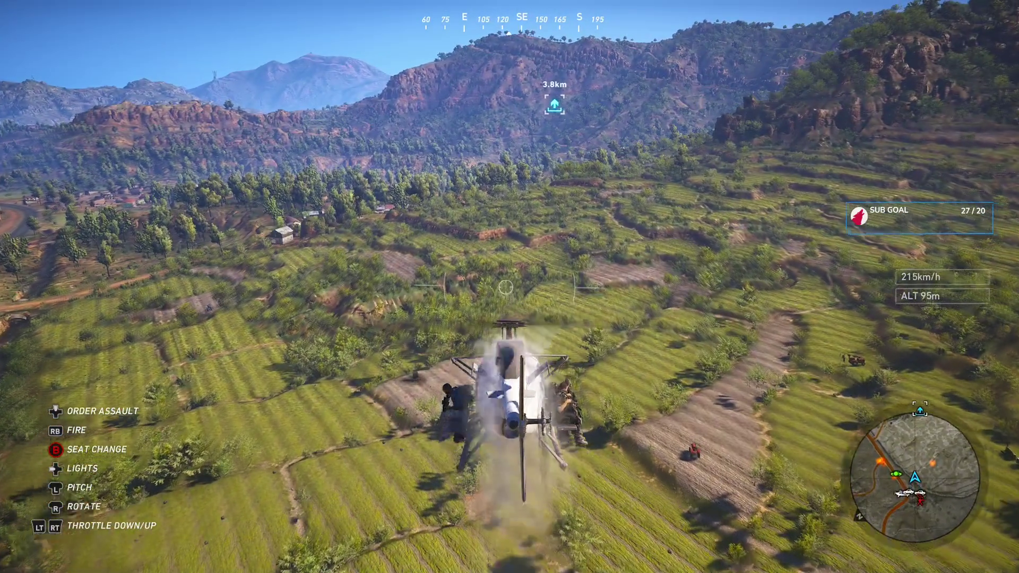
key(m)
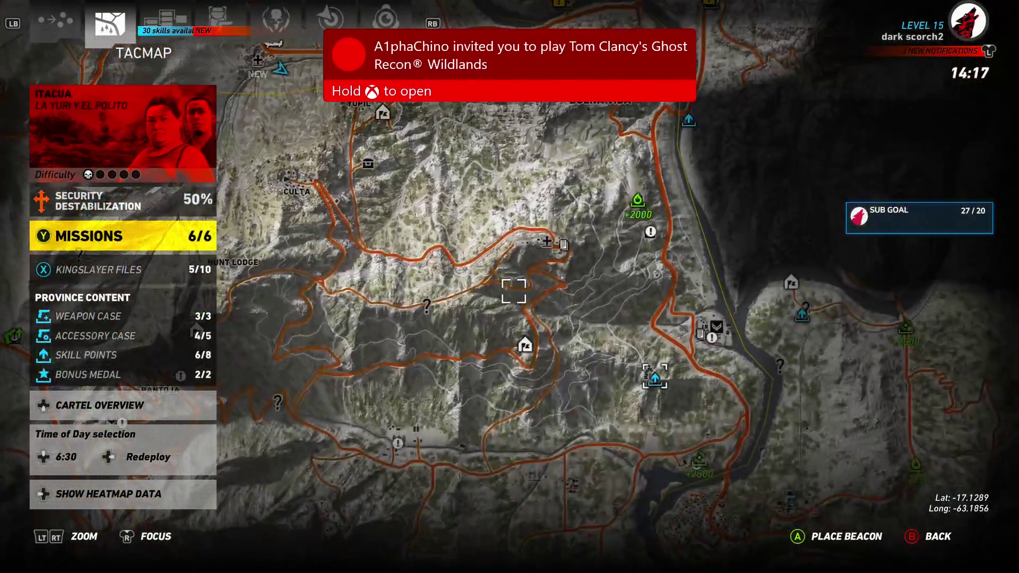
Fast travel the squad to the Itacua Alpha rally point from the Tacmap
key(space)
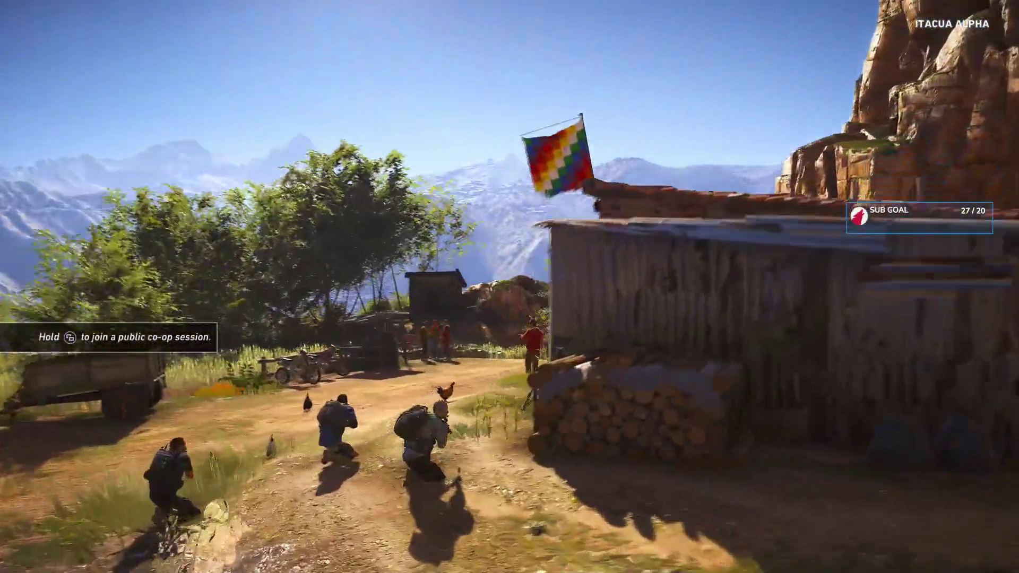
Walk across the grassy hillside to the parked helicopter and board it
key(w)
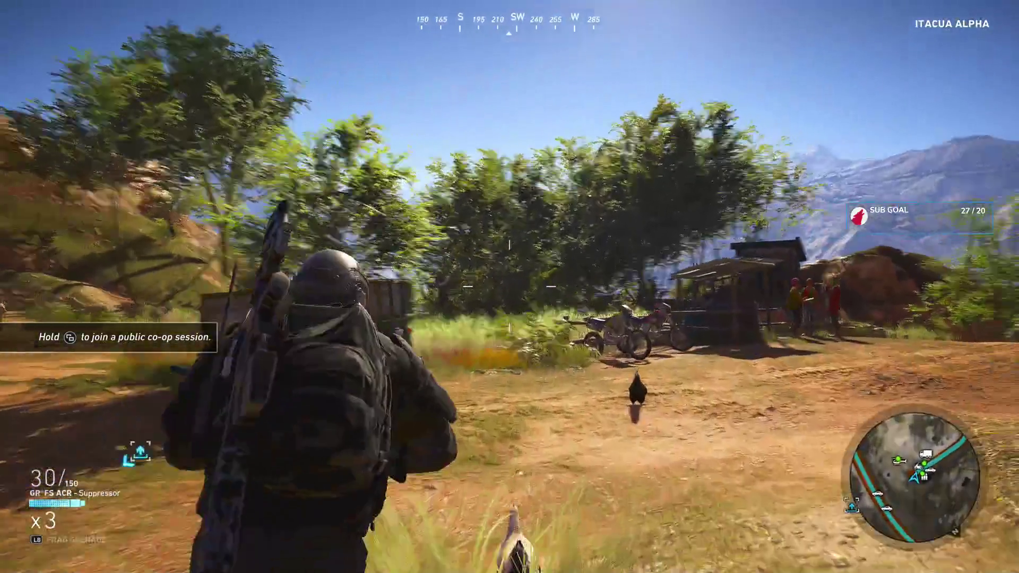
key(w)
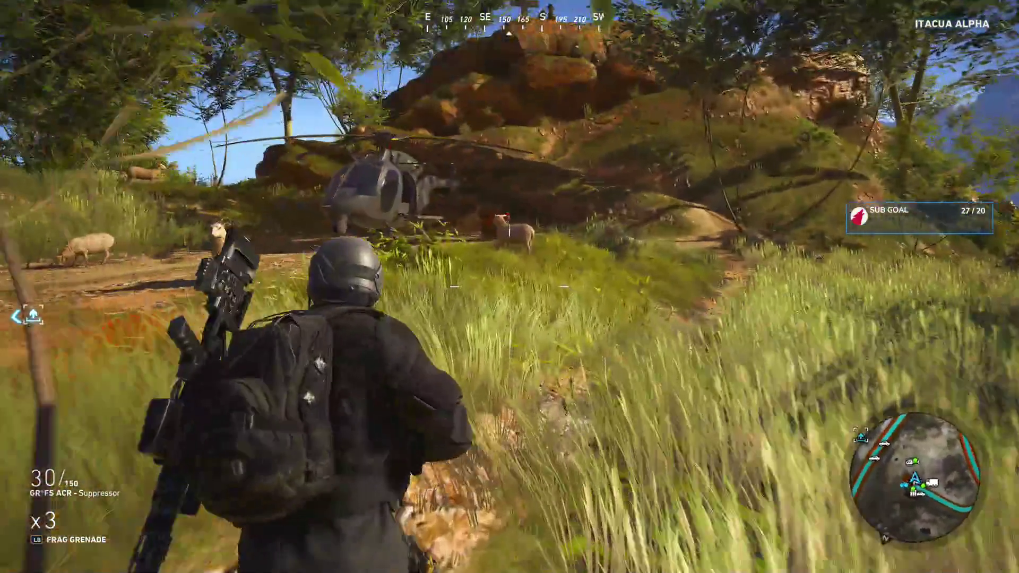
key(w)
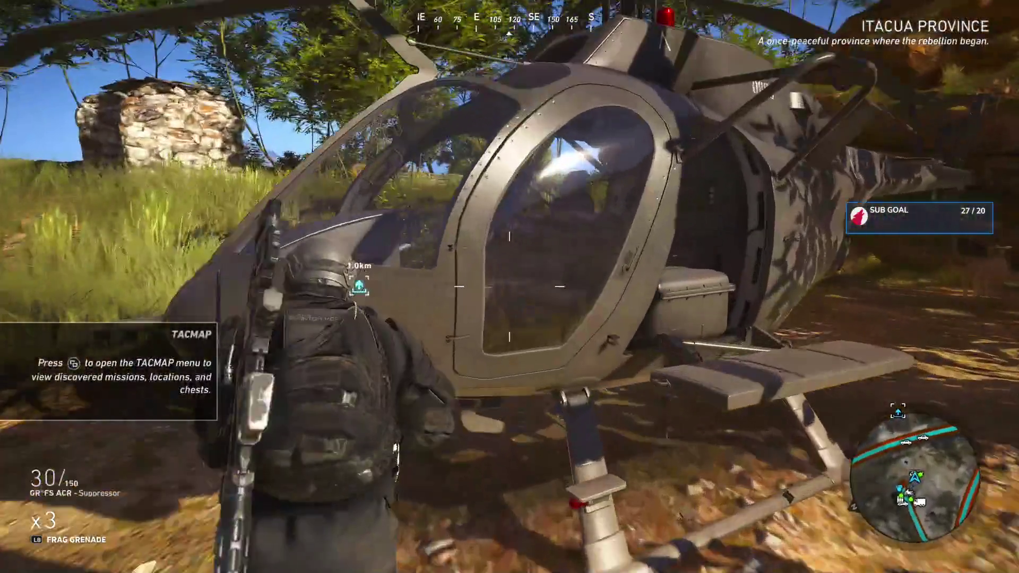
key(f)
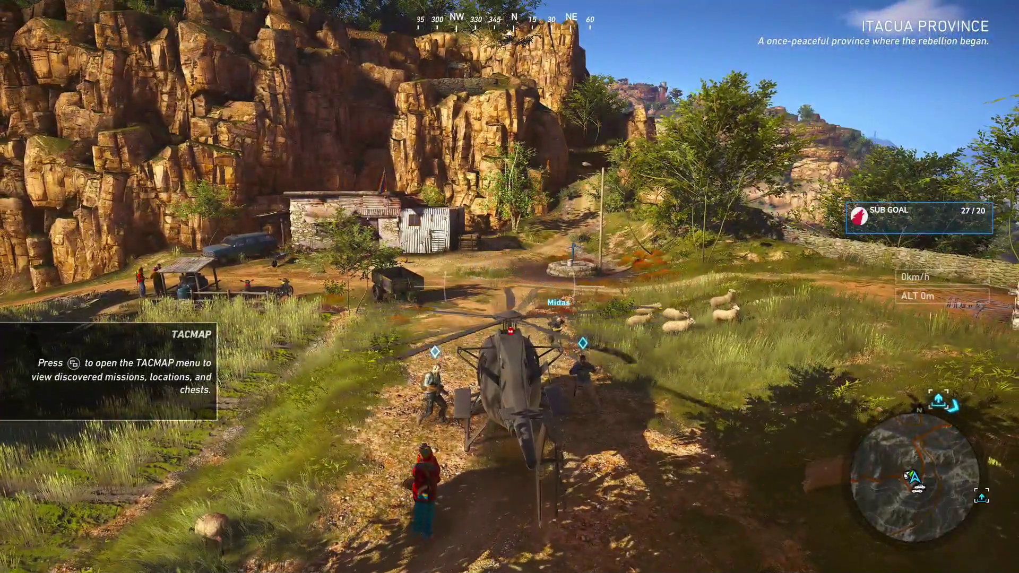
Fly over the ridge to Baurecito Ruins, land, and climb the rock to collect the skill point
key(w)
key(shift)
key(w)
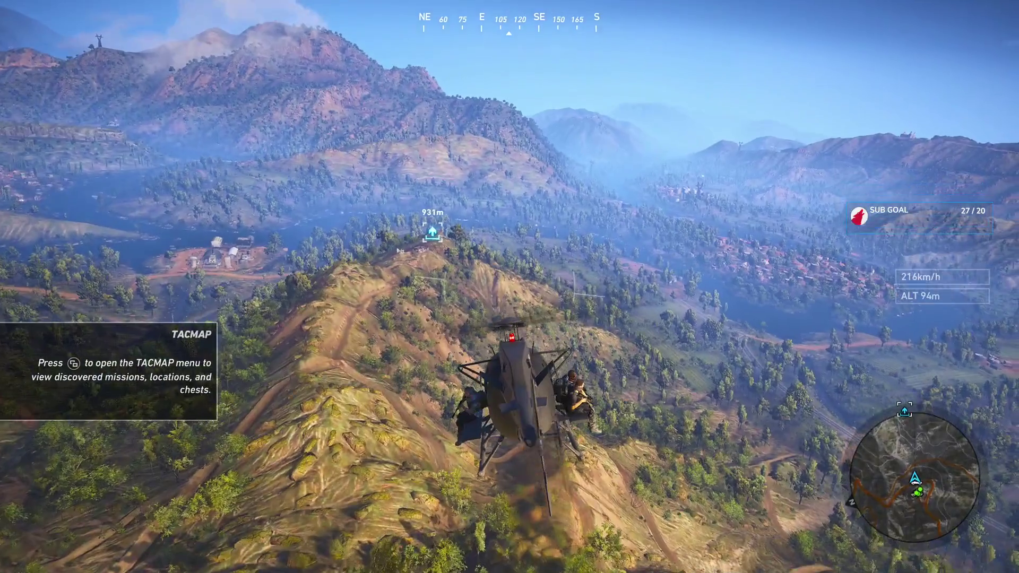
key(w)
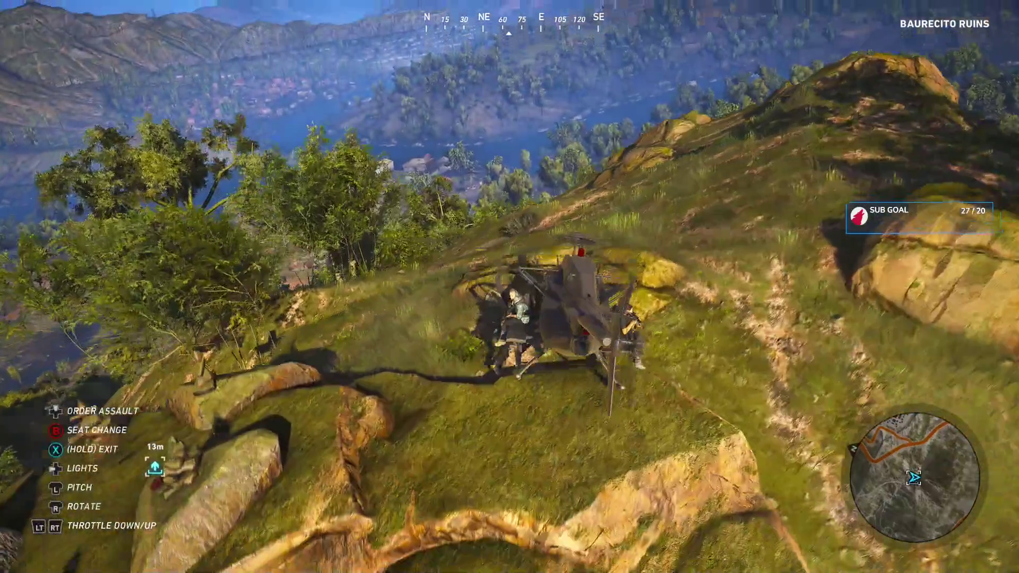
key(f)
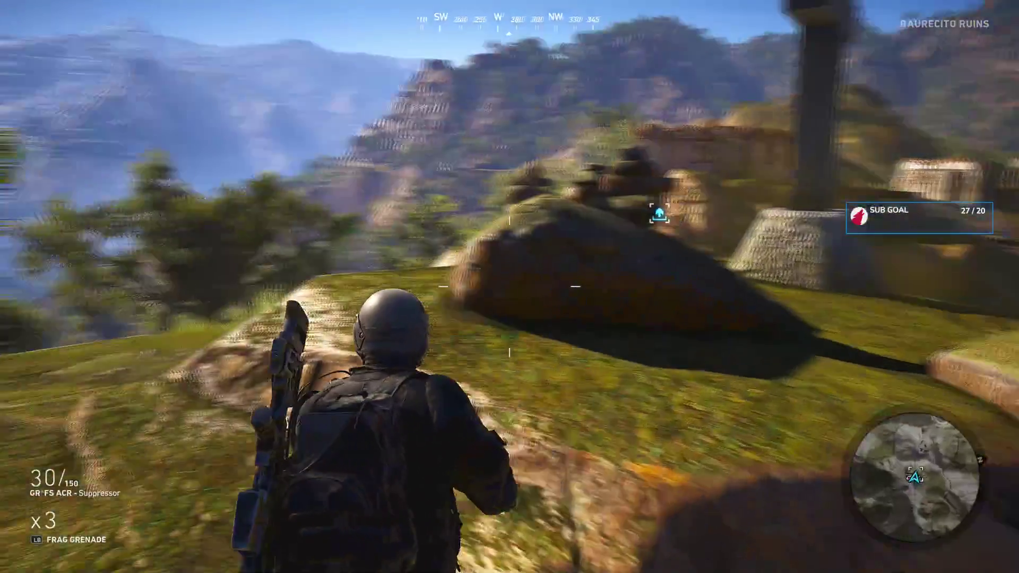
key(w)
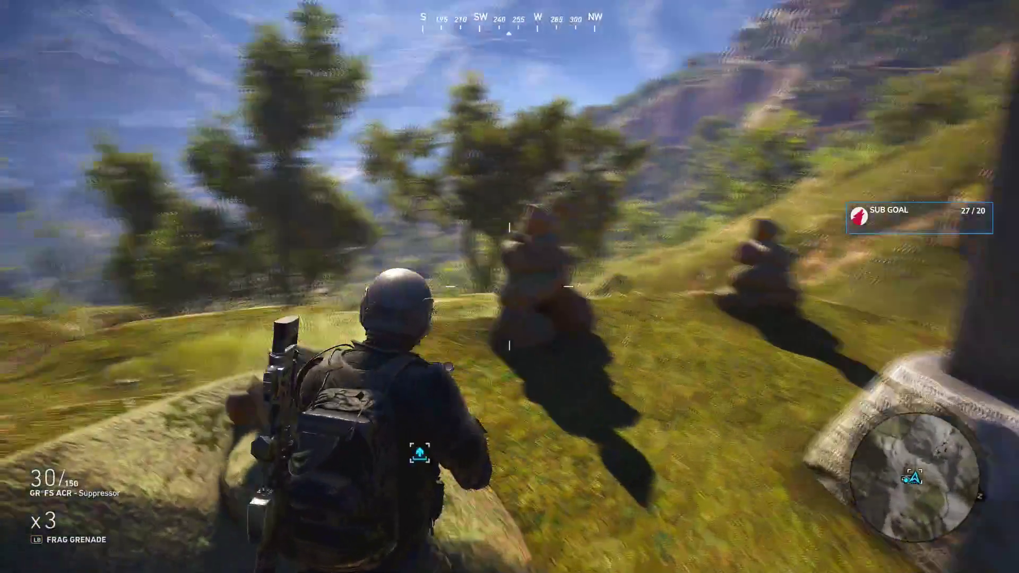
key(w)
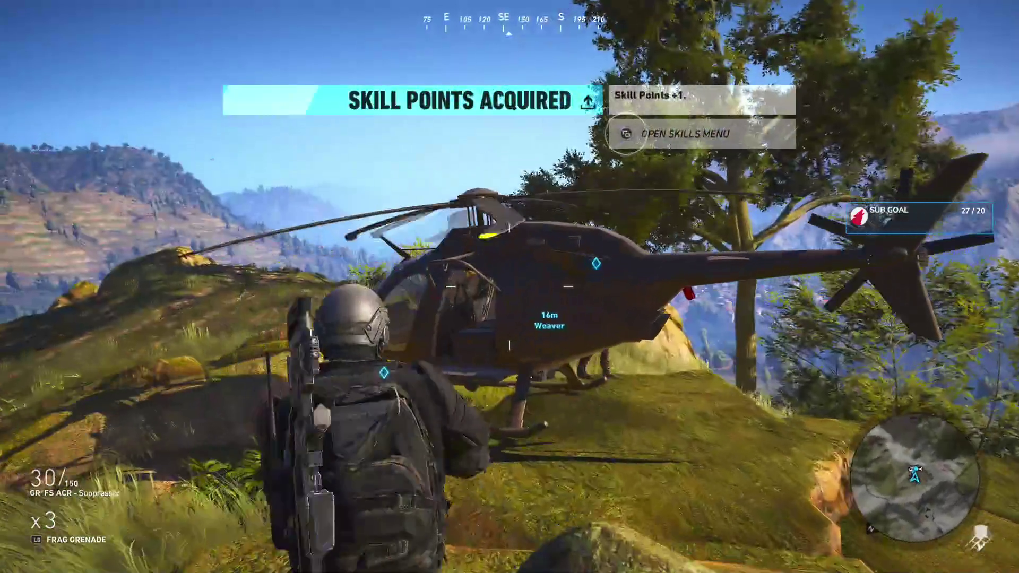
Place a beacon on the Long Barrel Accessory Case, then pan back to the Itacua Delta rally point
key(k)
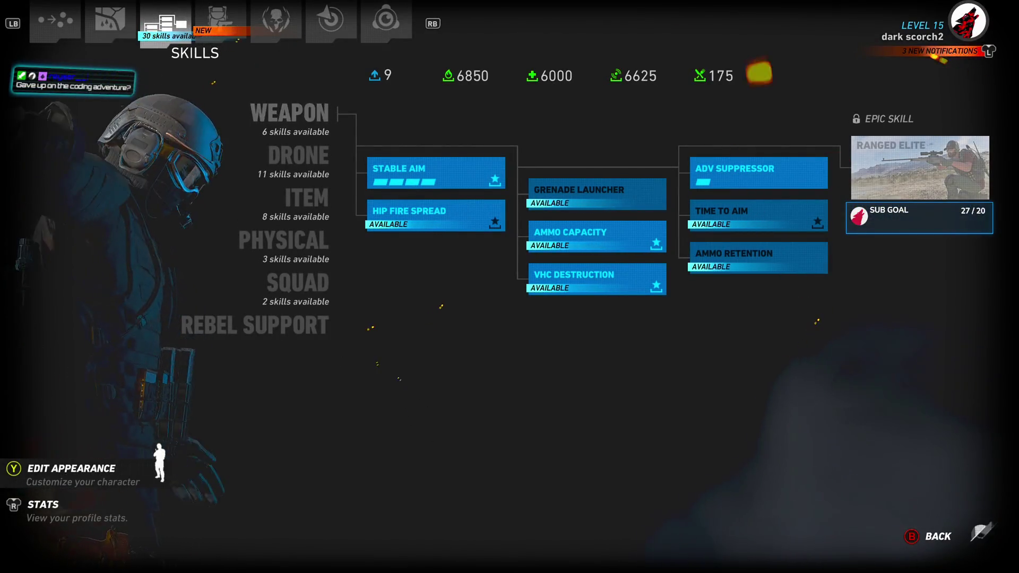
key(m)
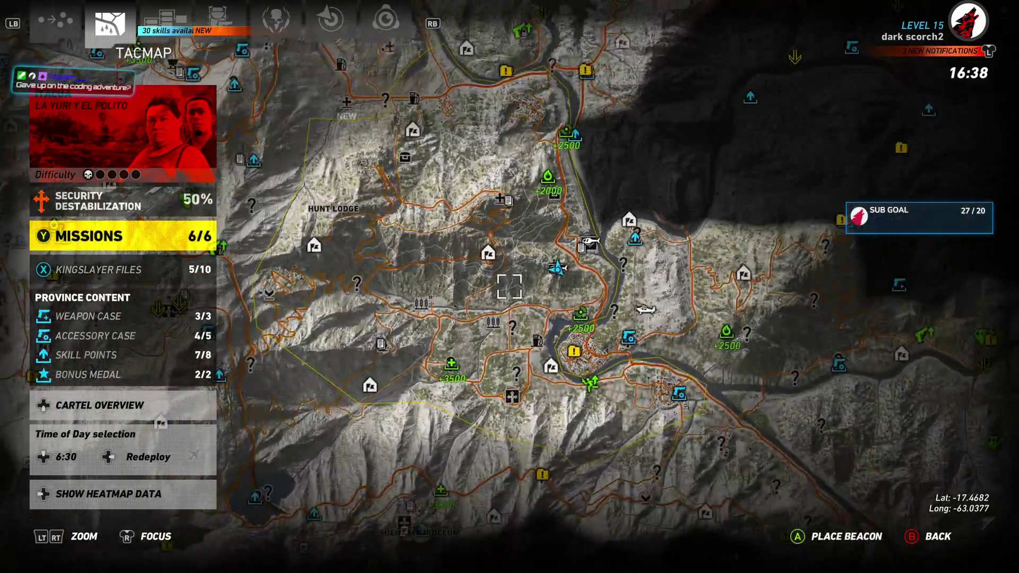
key(s)
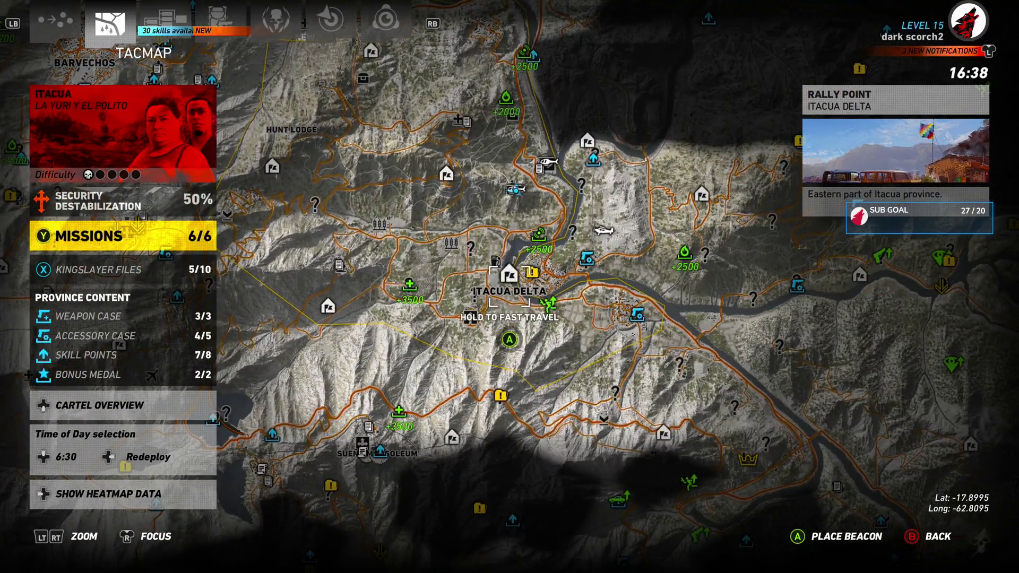
key(d)
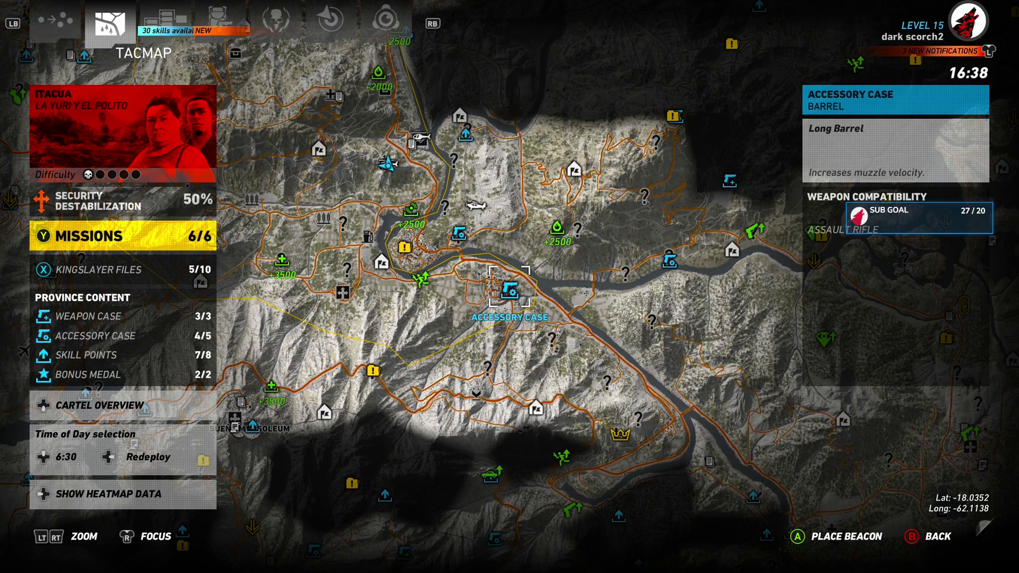
click(509, 289)
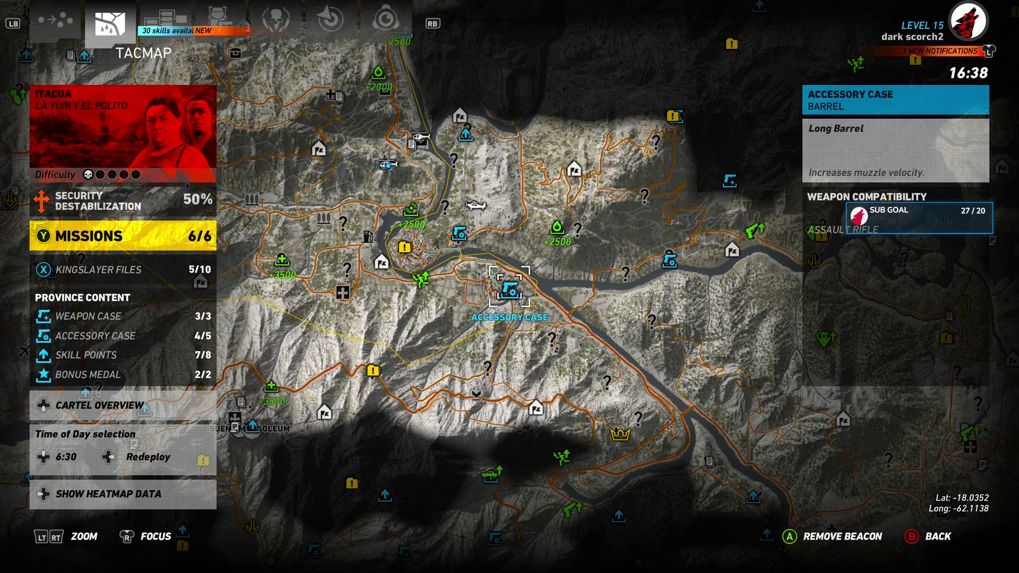
drag(509, 289, 635, 313)
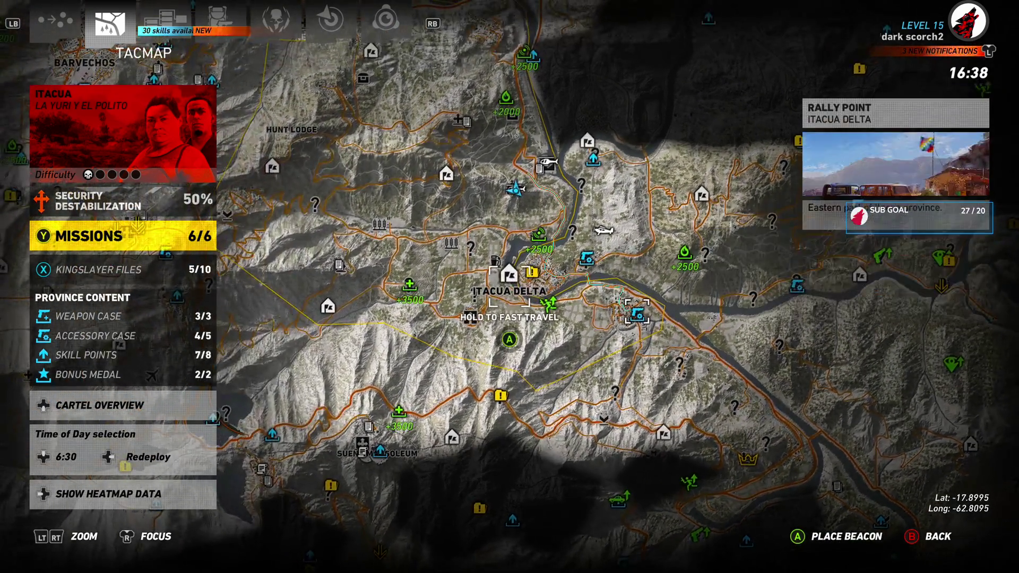
click(508, 291)
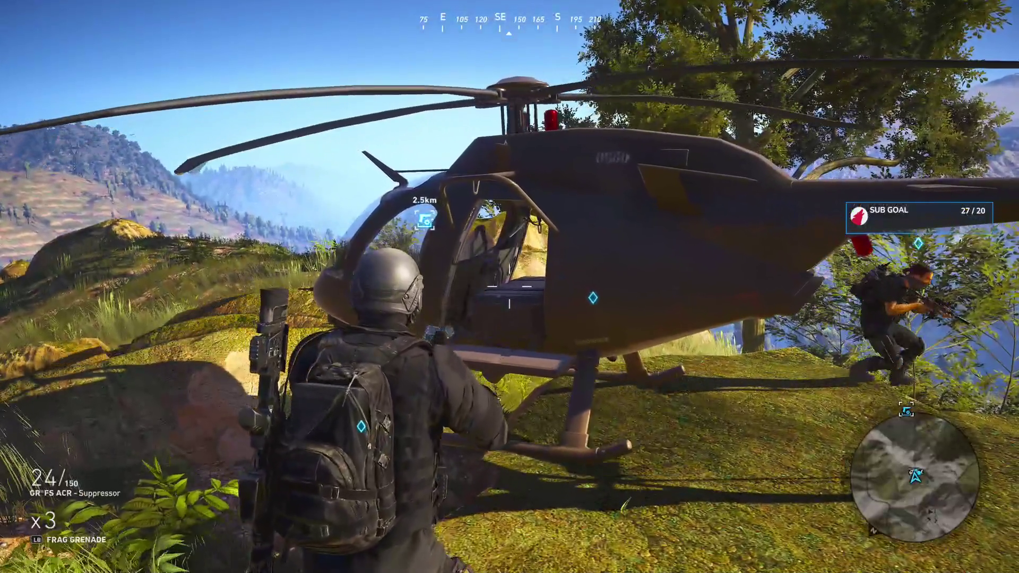
Accept the pending game invite from the guide while boarding the helicopter, then check The Outpost on the Tacmap
key(w)
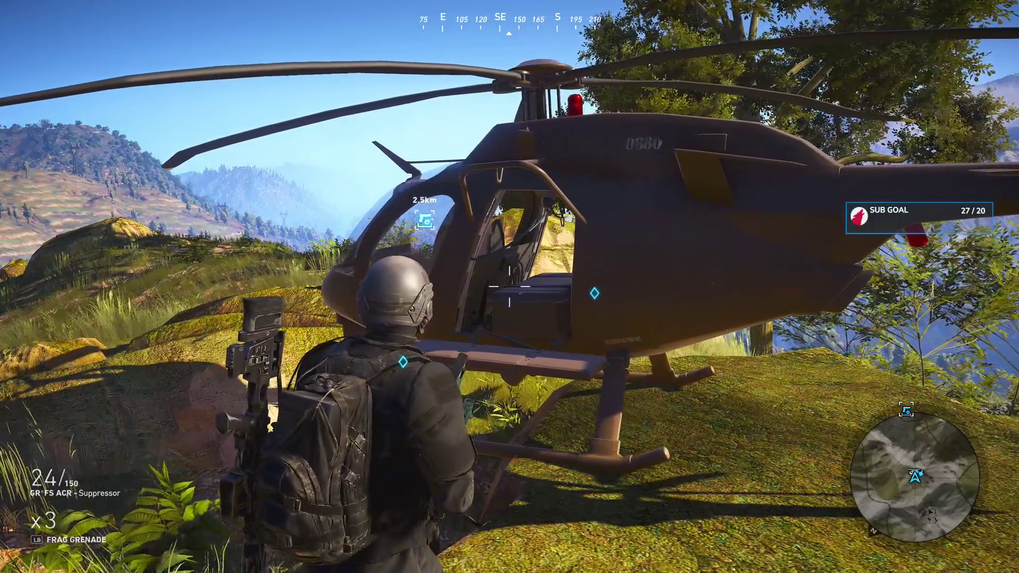
key(f)
key(super)
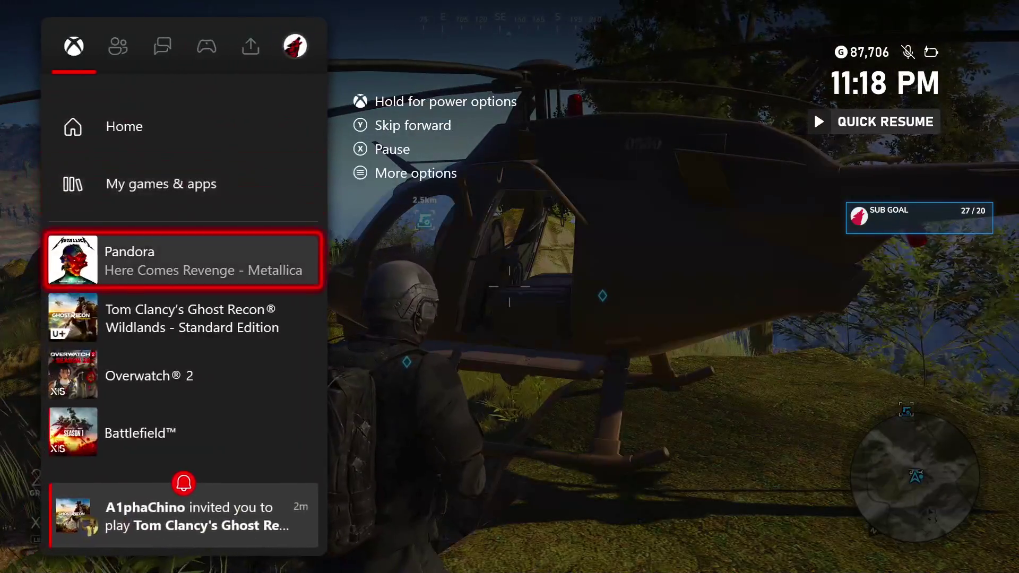
key(Down)
key(Down)
key(Down)
key(Down)
key(Return)
key(Return)
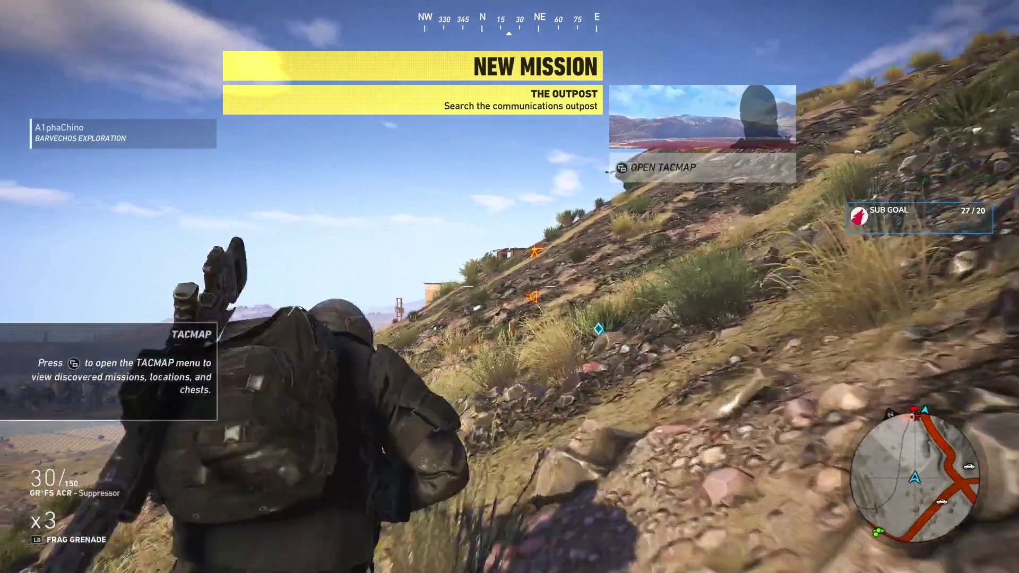
key(m)
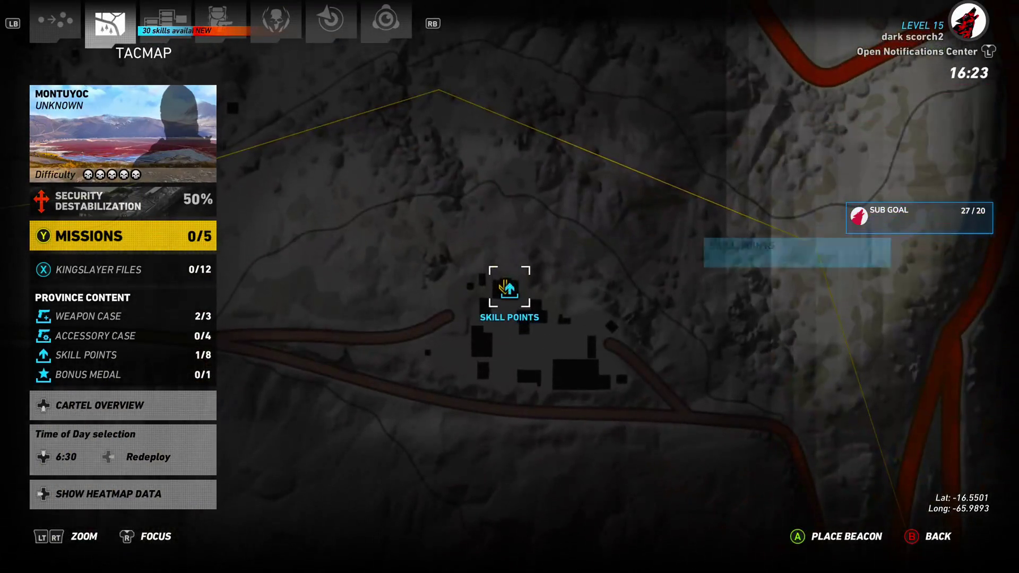
Zoom around the Barvechos map, then close it and resume play
scroll(529, 293, up, 3)
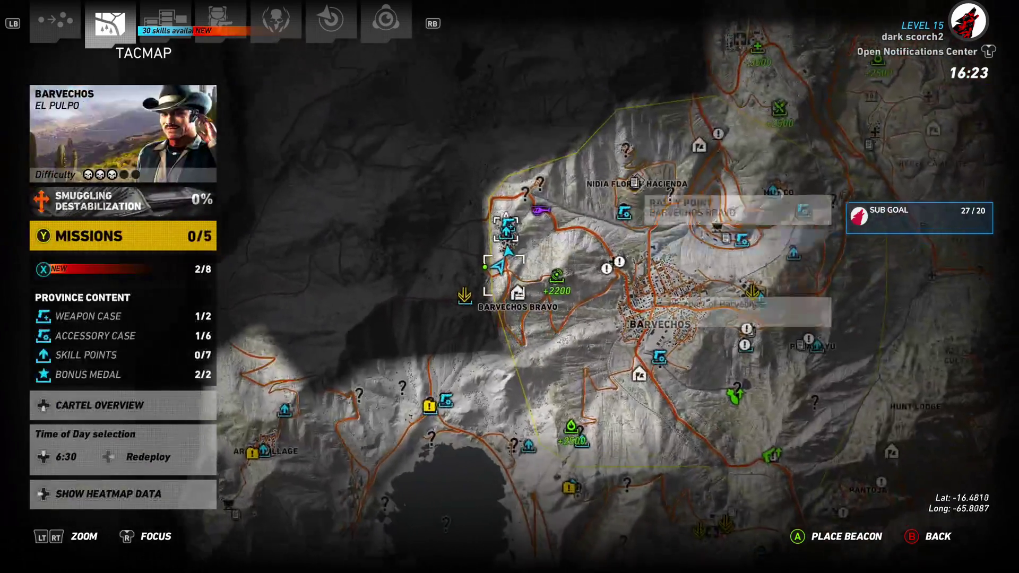
key(m)
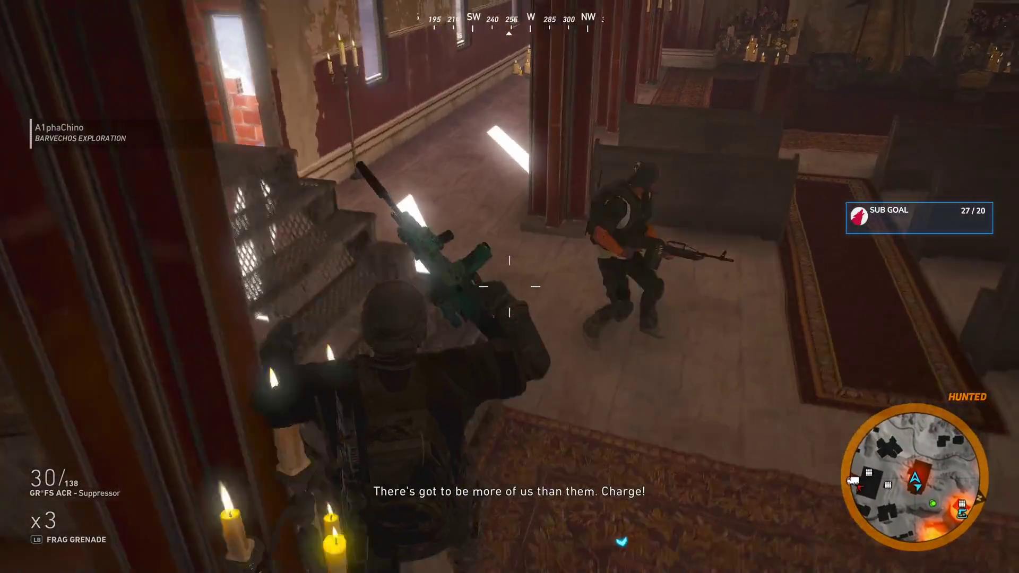
Toggle Photo Mode on and off, then walk out into the brick corridor toward the glass-block wall
key(End)
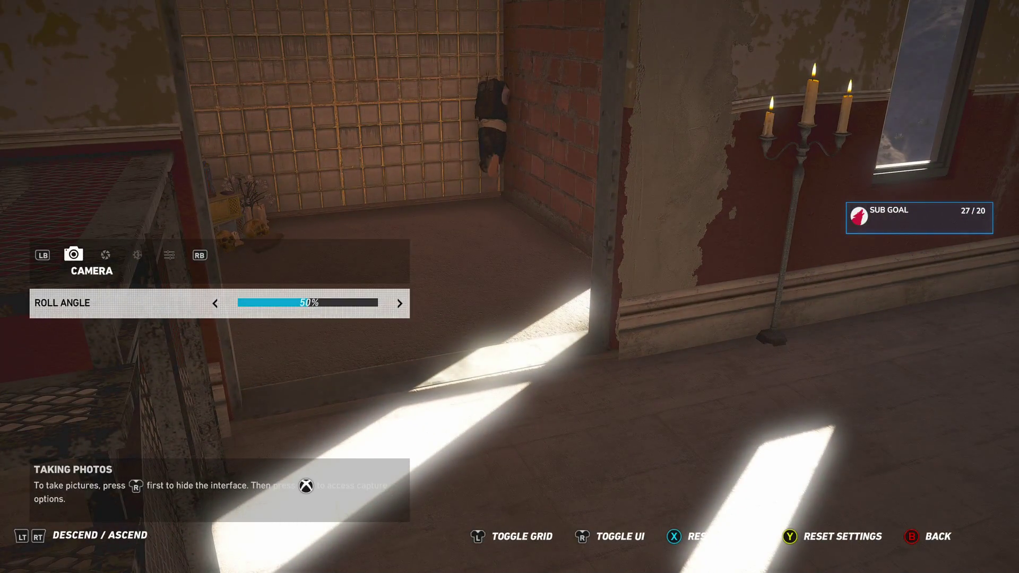
key(Escape)
key(w)
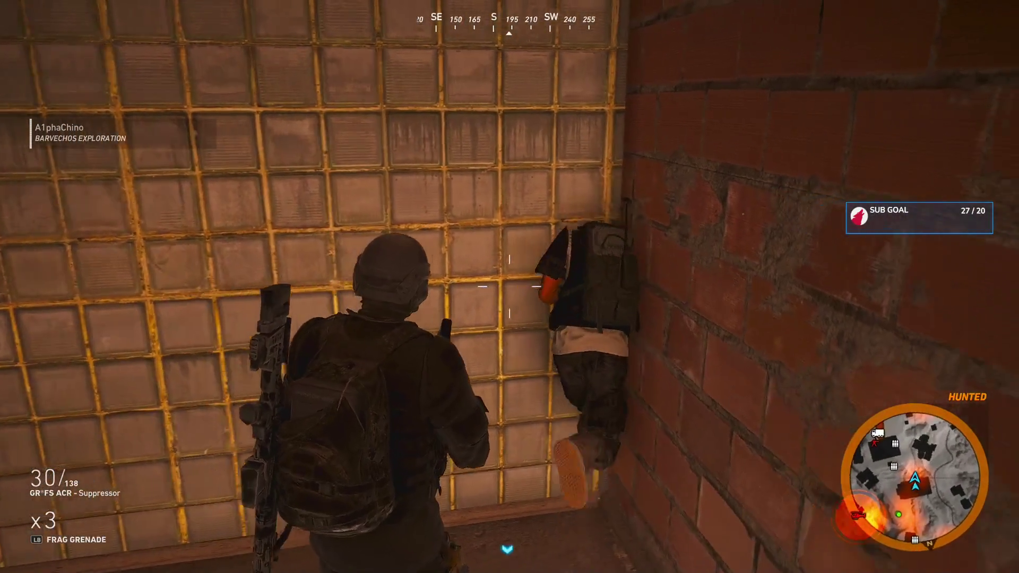
key(w)
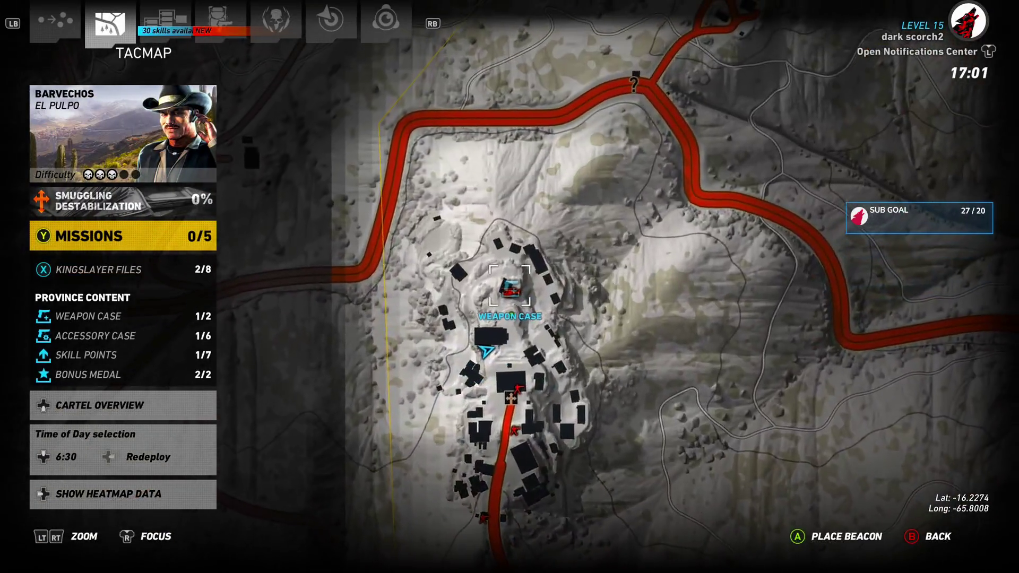
Close the Tacmap and run toward the shipping containers, switching from the MSR to the ACR rifle
mouse_move(510, 286)
key(Escape)
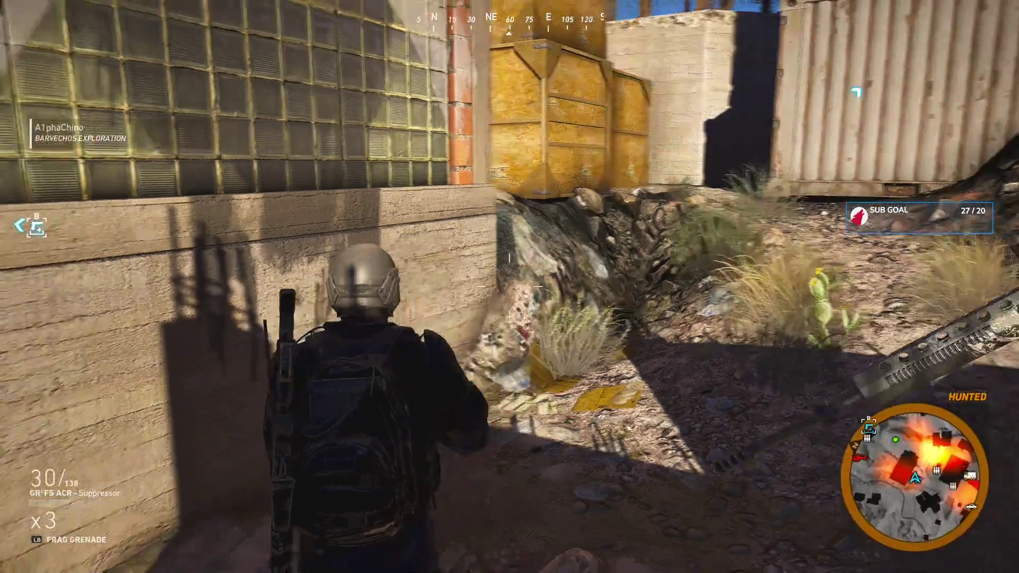
key(w)
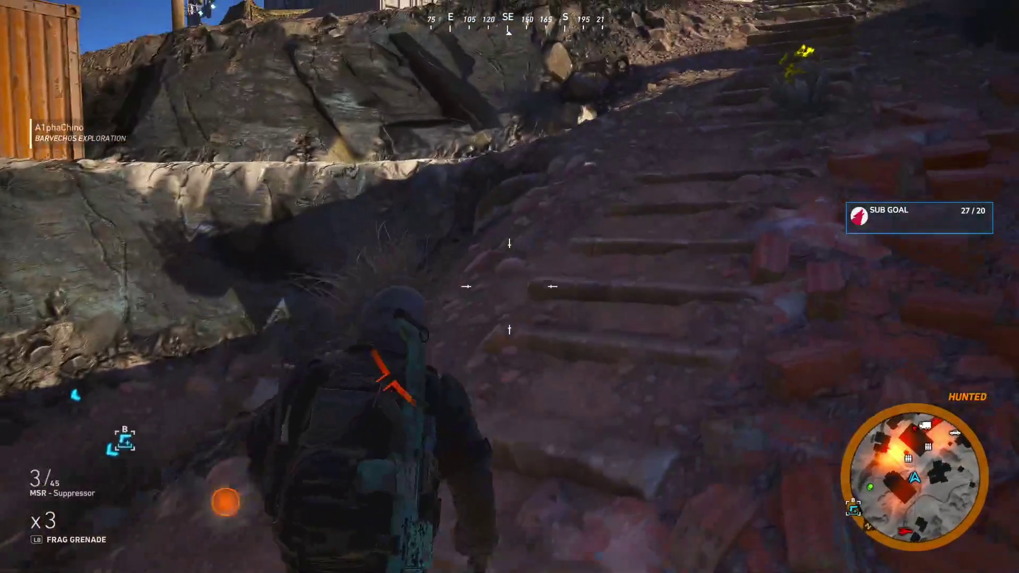
key(w)
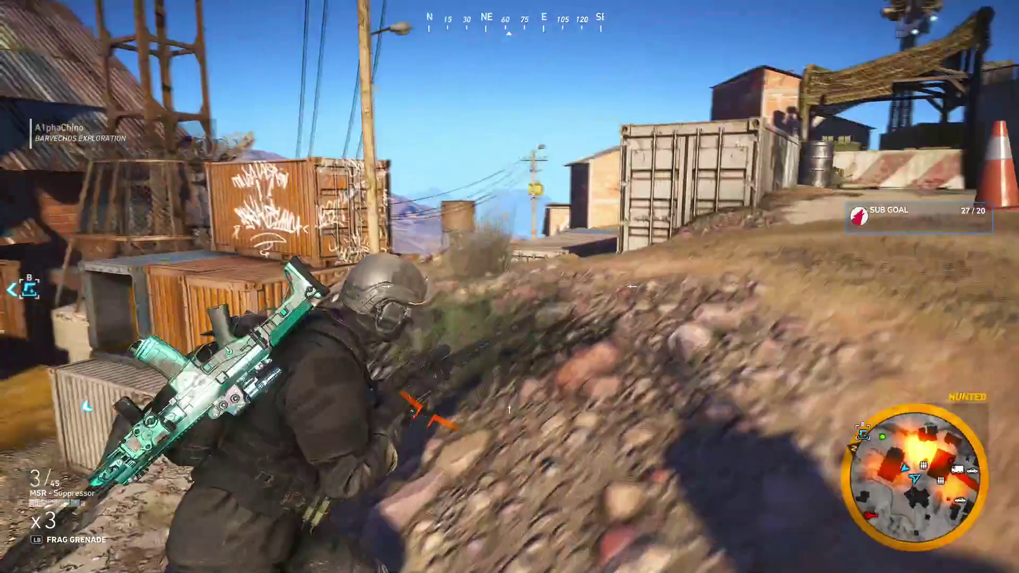
key(w)
key(1)
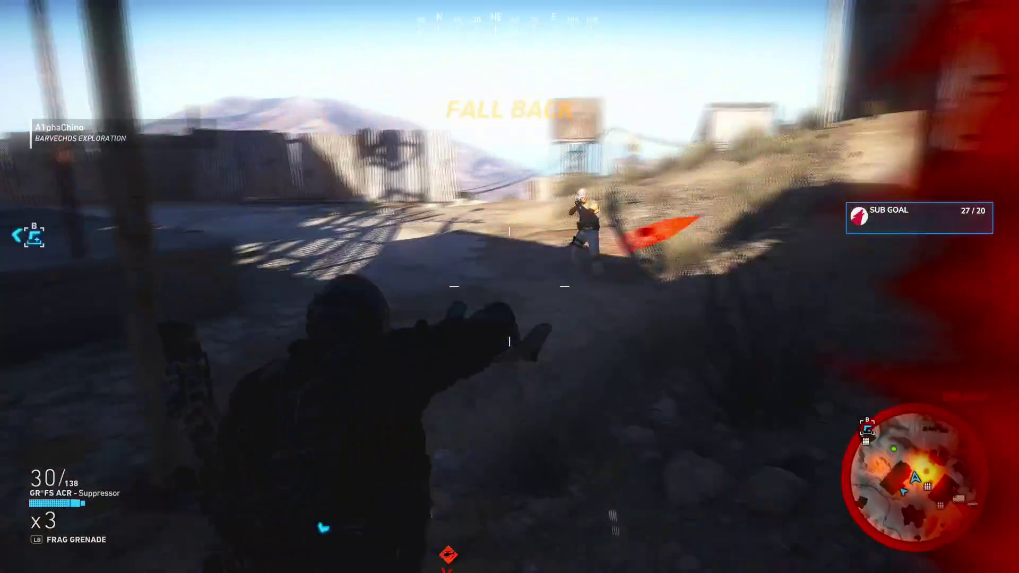
While downed near the containers, bring up the Xbox guide's recent games and apps
key(w)
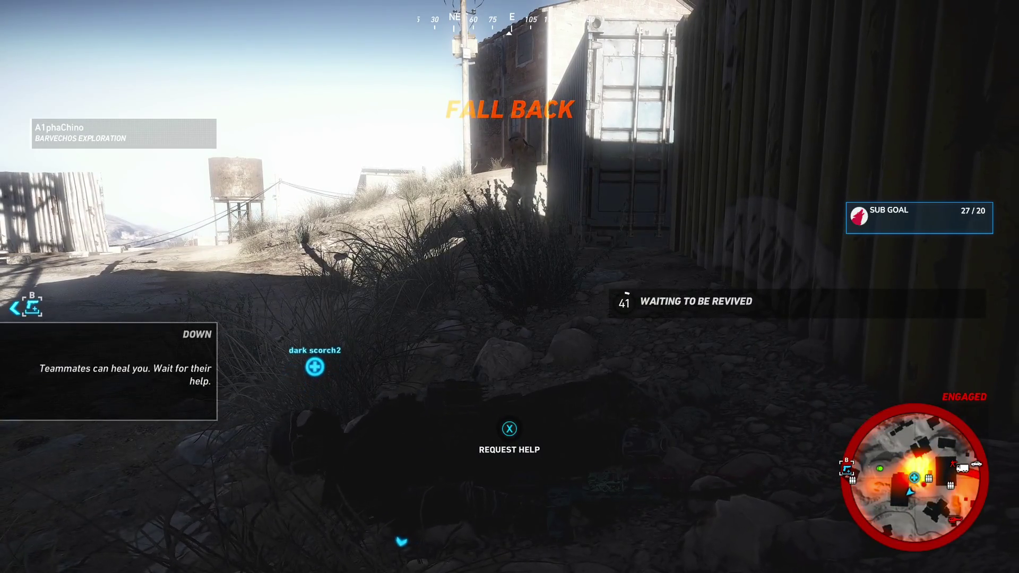
key(super)
key(Down)
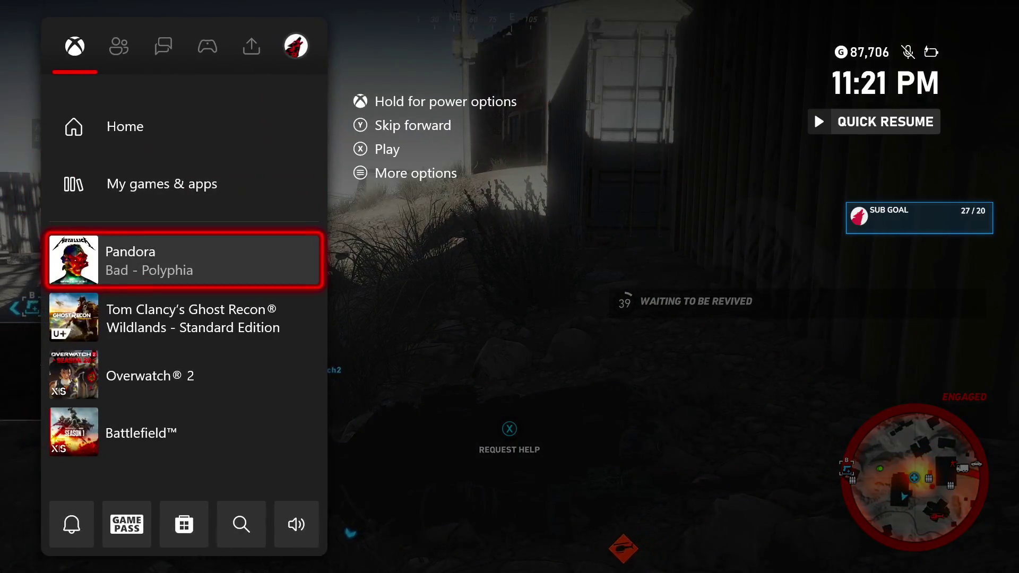
Close the Xbox guide and return to the game
key(Escape)
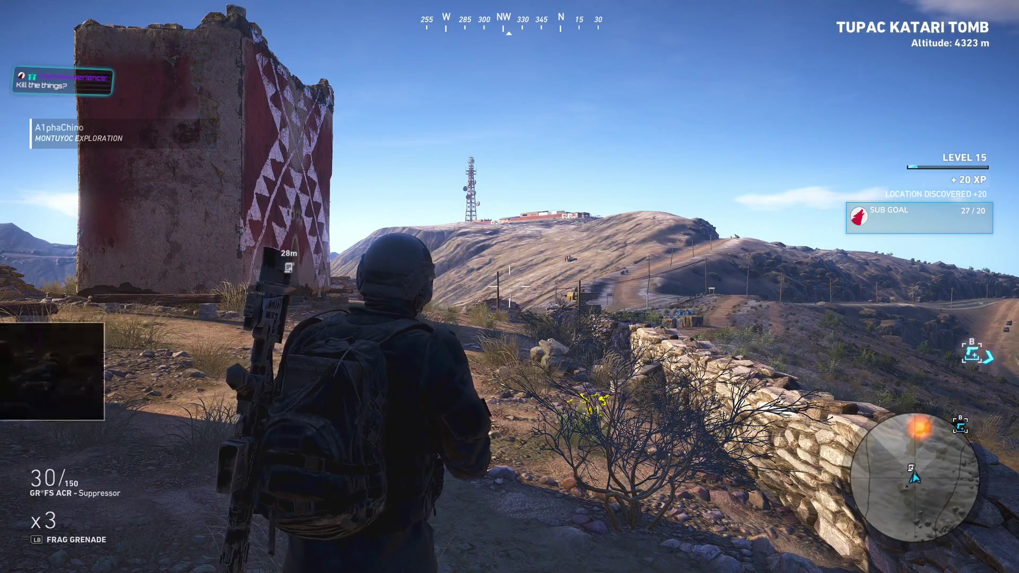
Pick up the Túpac Katari picture evidence in the tomb doorway and call in a helicopter drop-off
key(w)
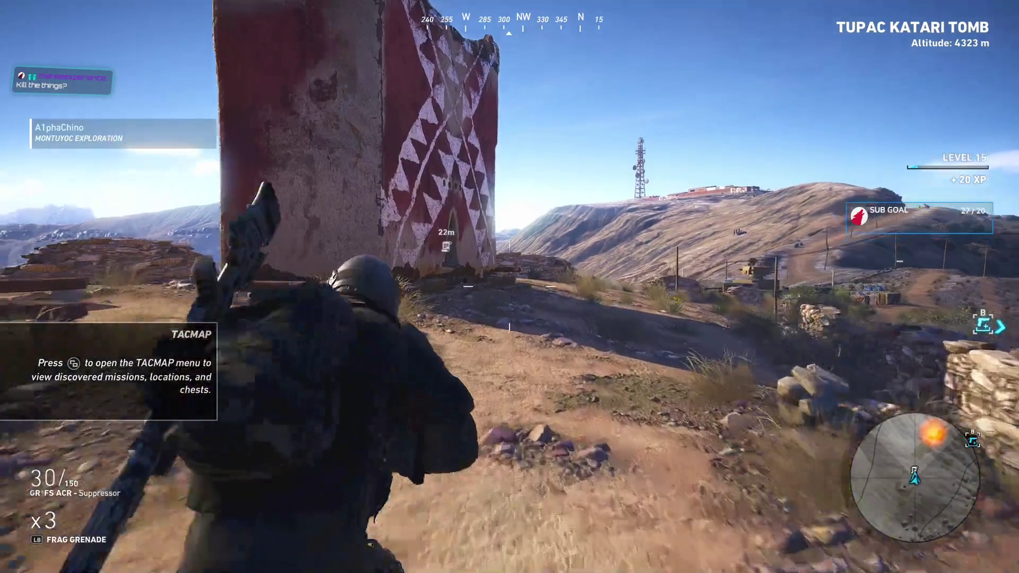
key(w)
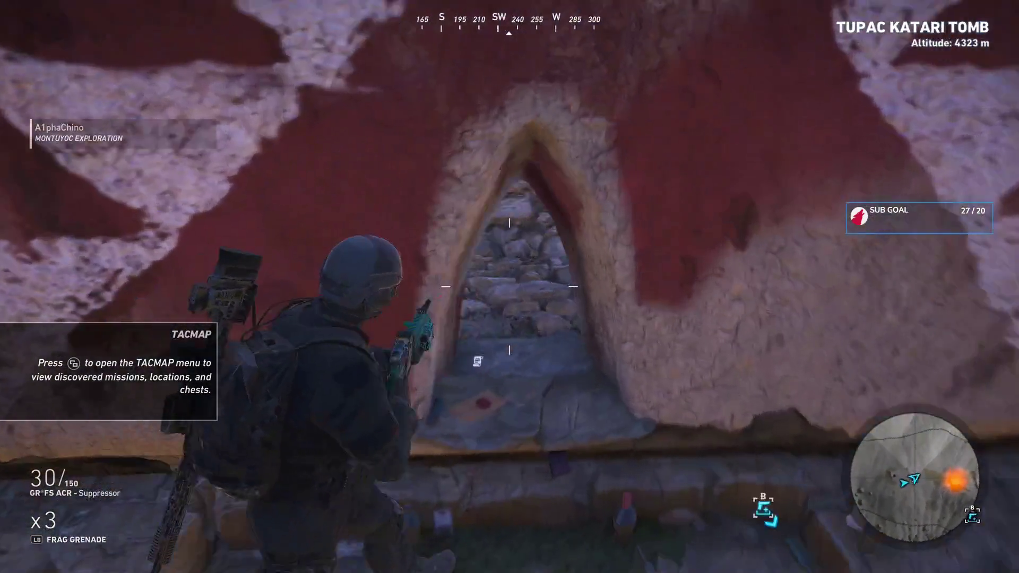
key(e)
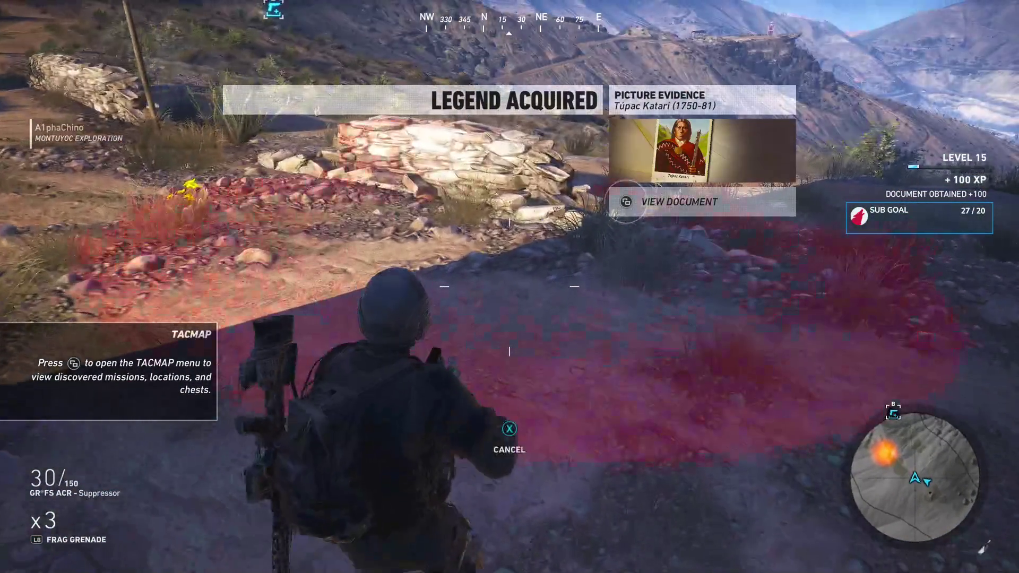
key(z)
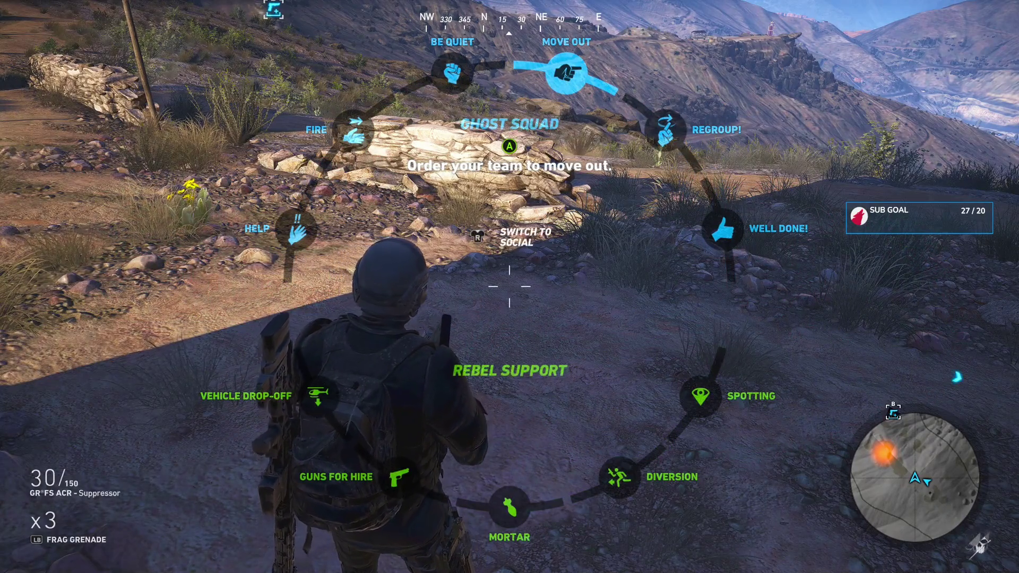
key(Return)
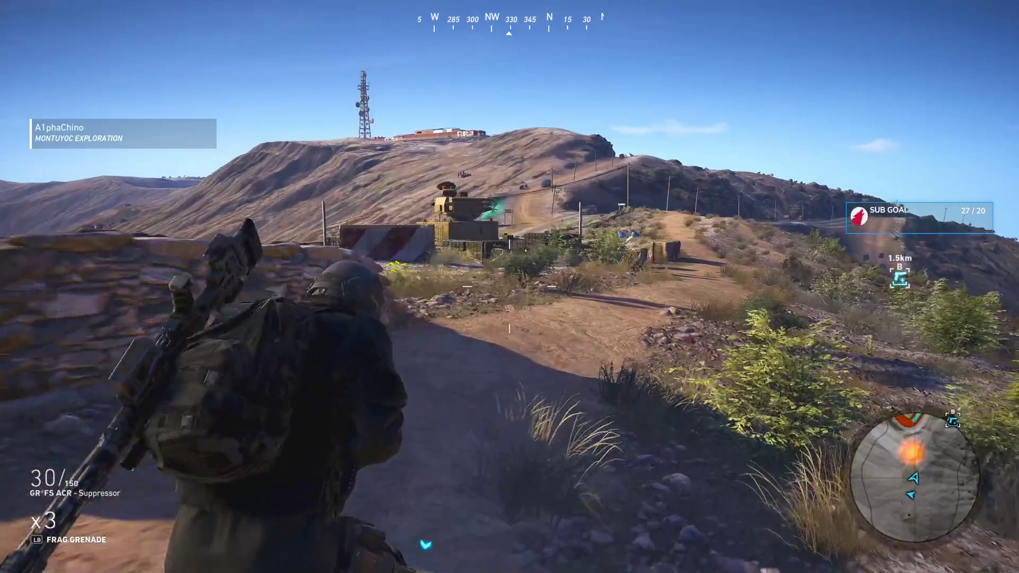
Cycle night and thermal vision, throw a frag grenade, then plant and detonate C4 on the anti-air turret
key(n)
key(n)
key(n)
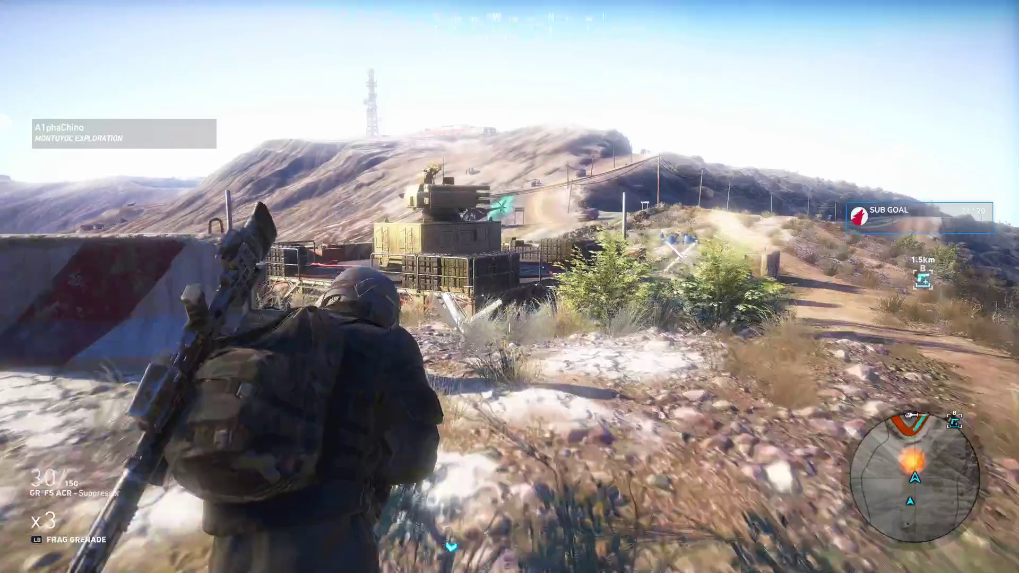
key(g)
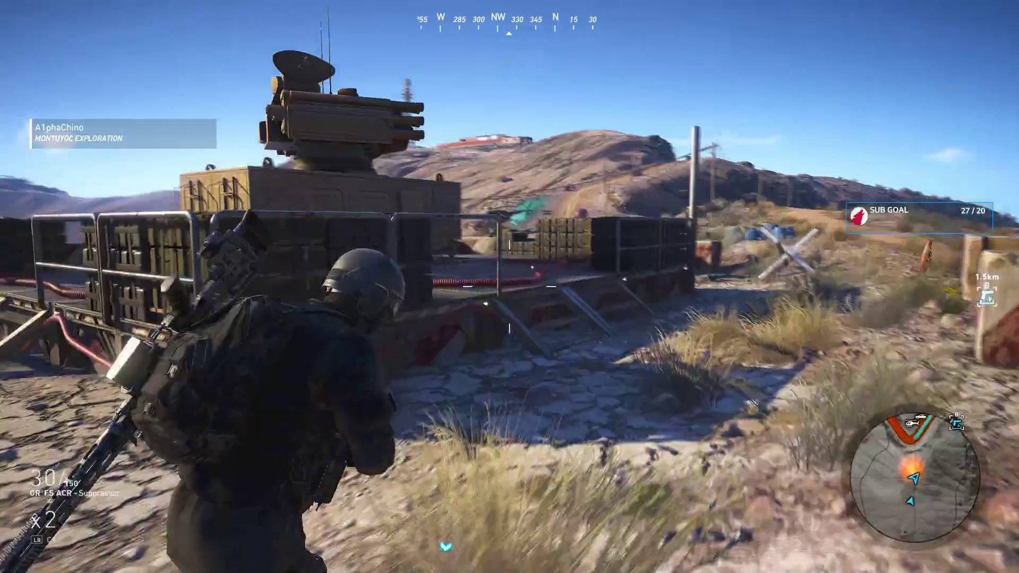
key(g)
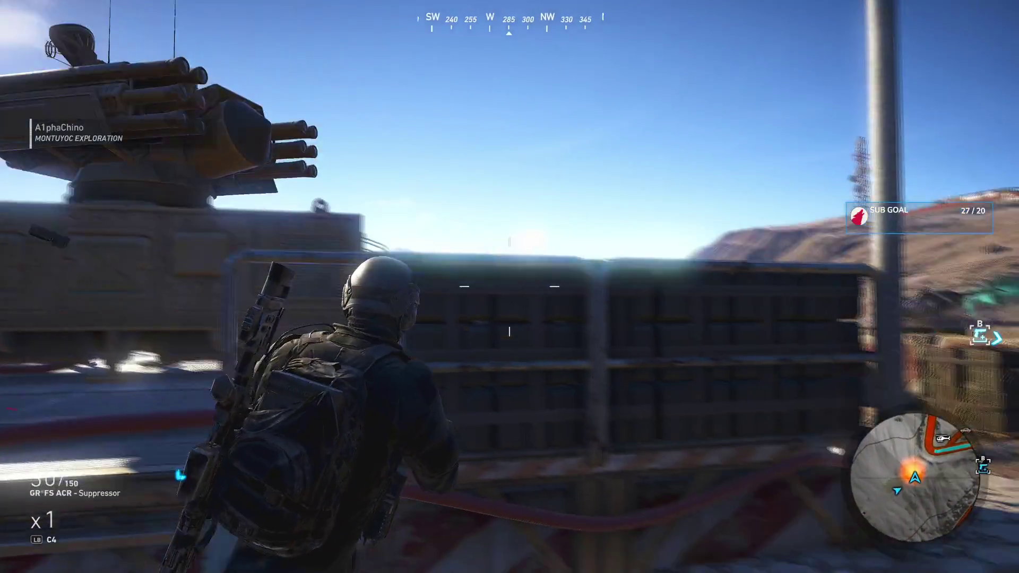
key(g)
Vault the outpost wall and the roadside stone wall to reach the road by the helicopter
key(w)
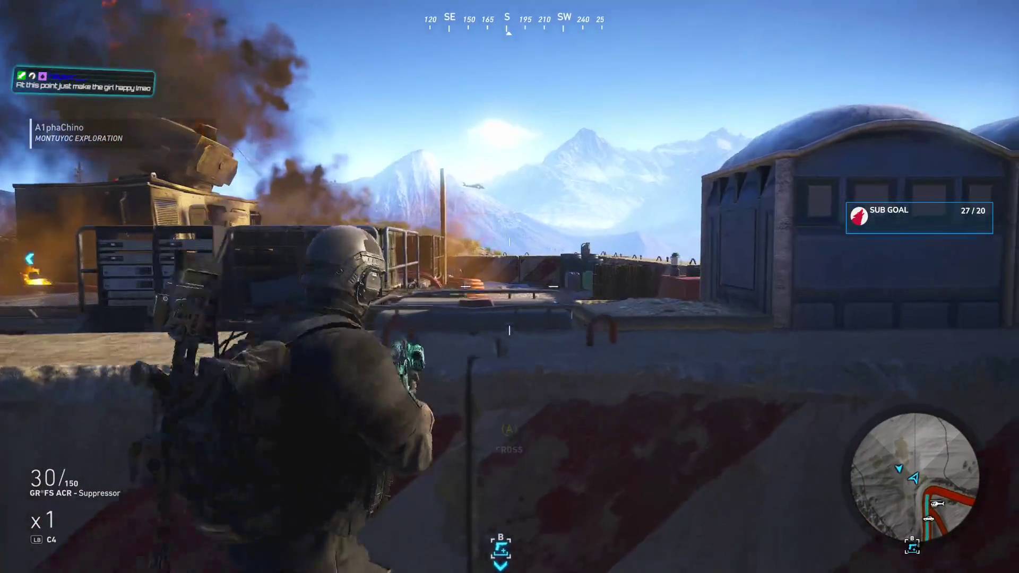
key(space)
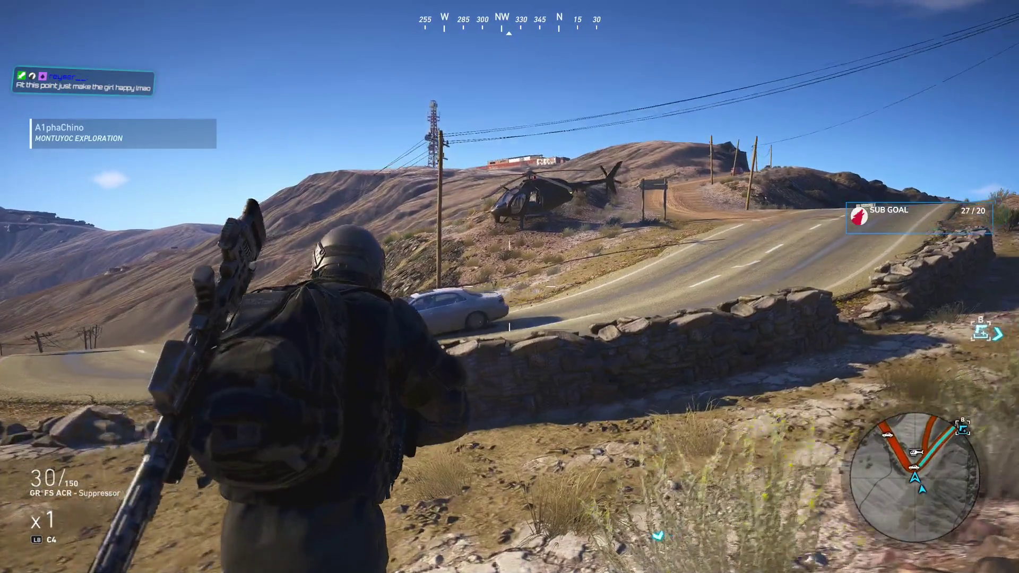
key(w)
key(space)
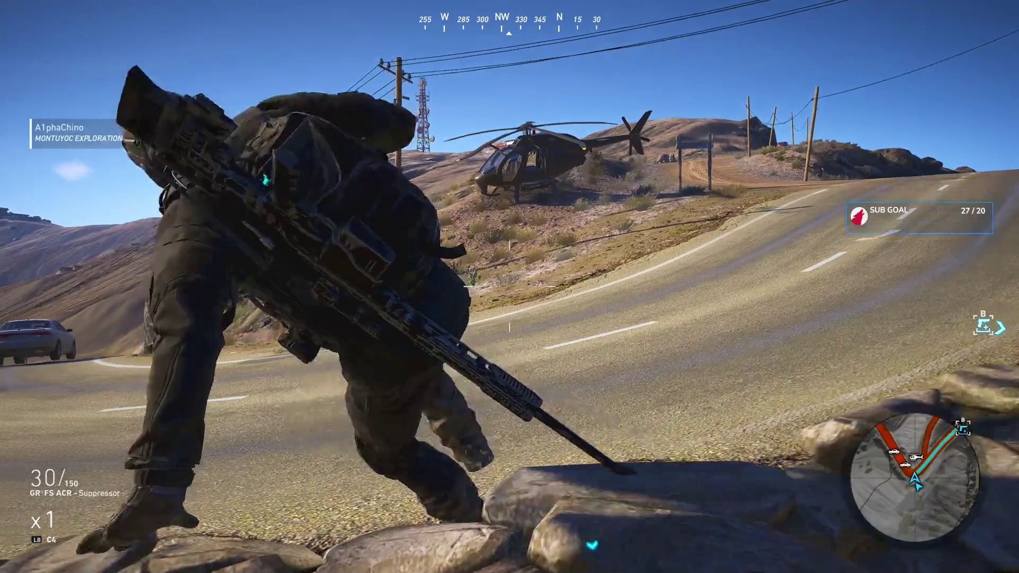
Cross the road, walk around to the helicopter's far side, and board it as pilot
key(w)
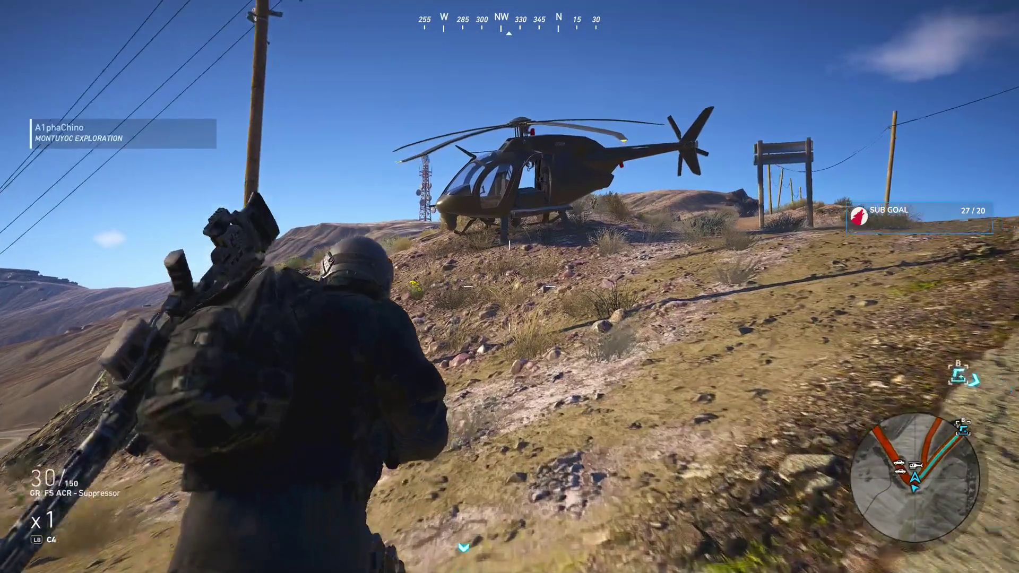
key(w)
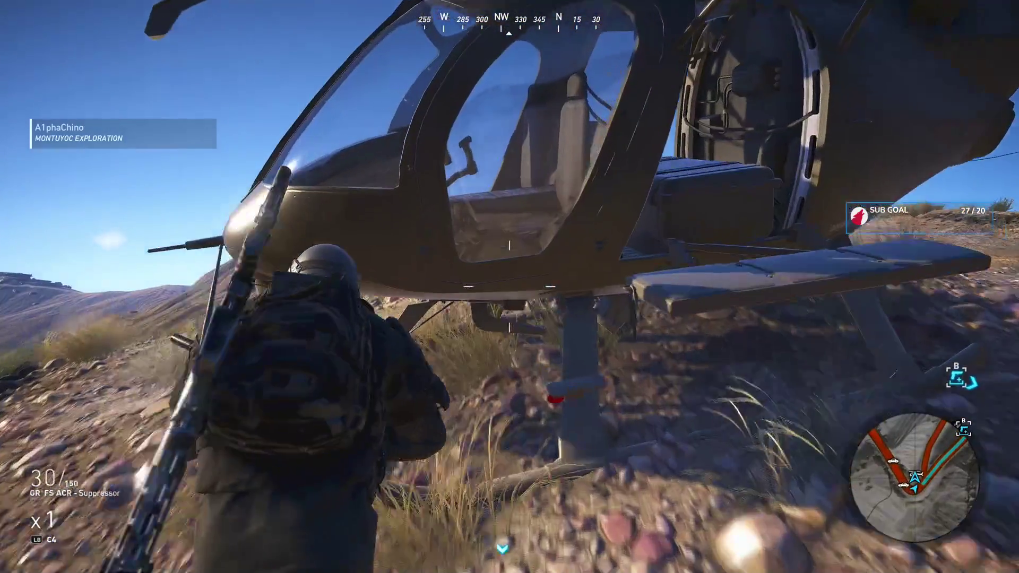
key(w)
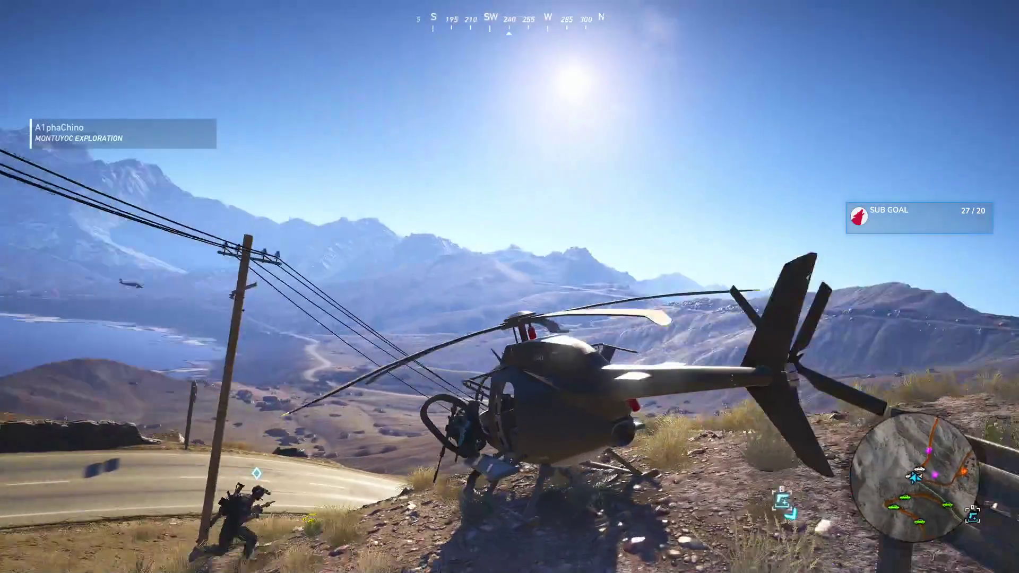
key(f)
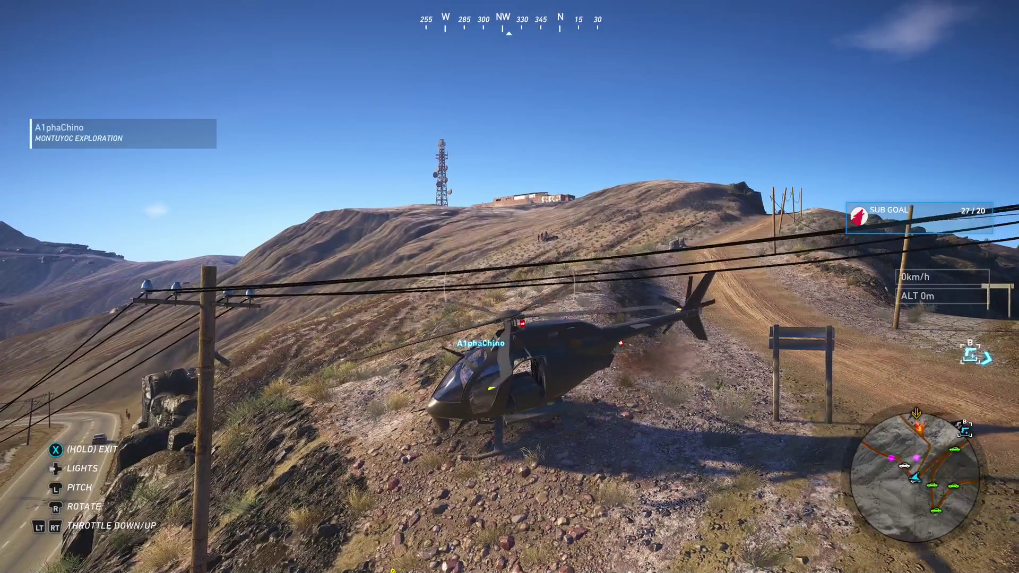
Lift off, bank right, and fly low north over Montuyoc at about 218 km/h
key(shift)
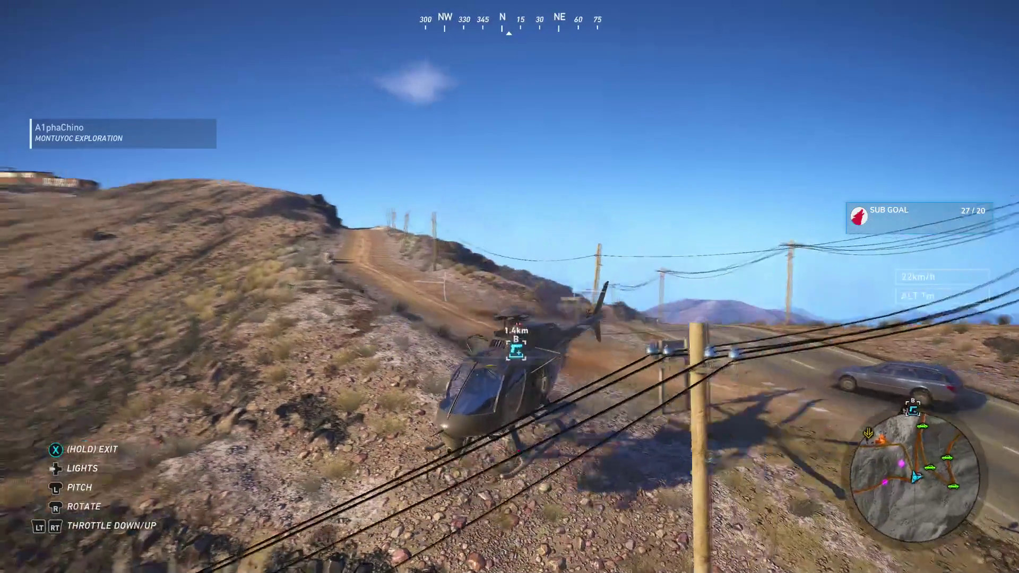
key(shift)
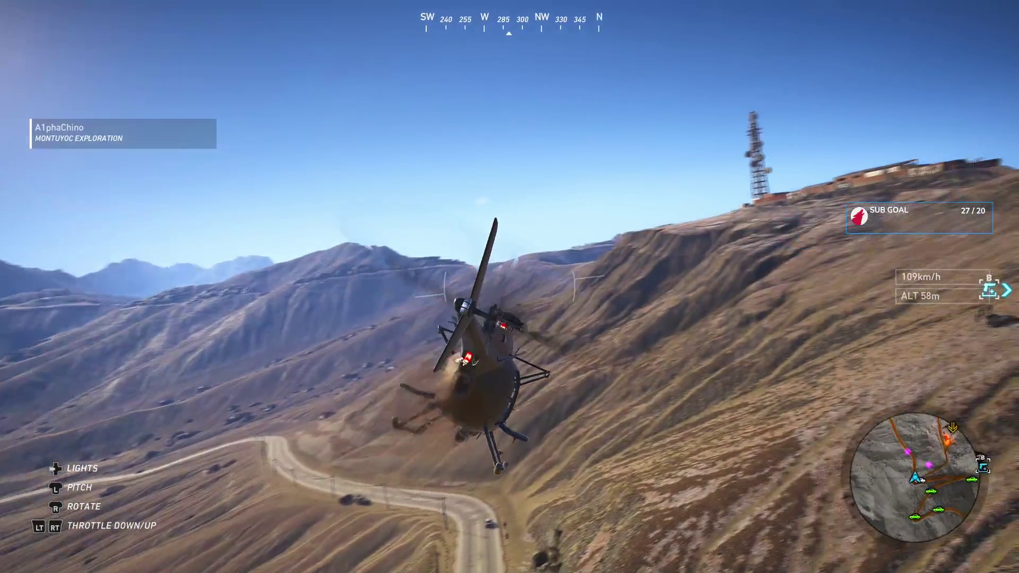
key(shift)
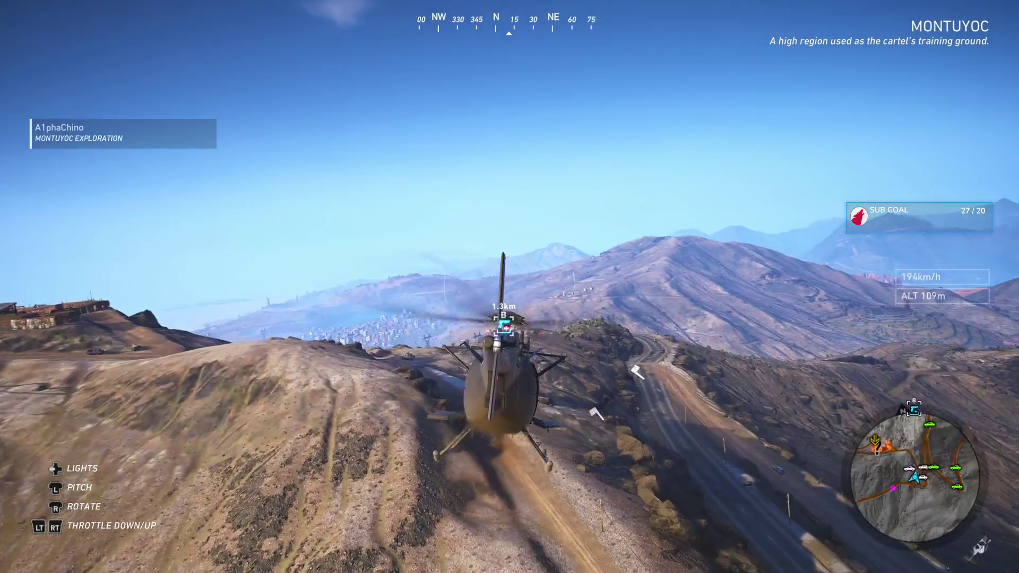
key(w)
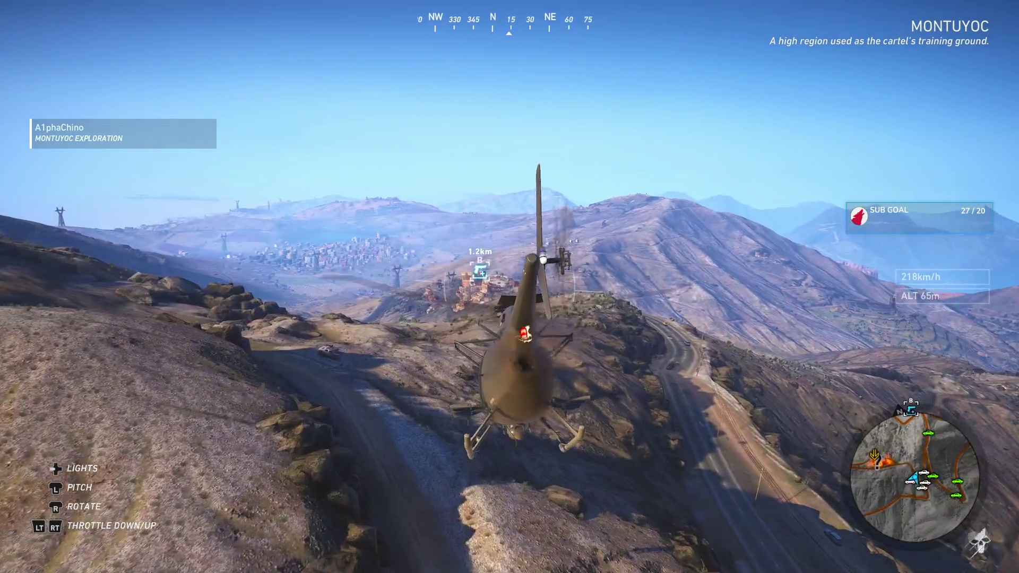